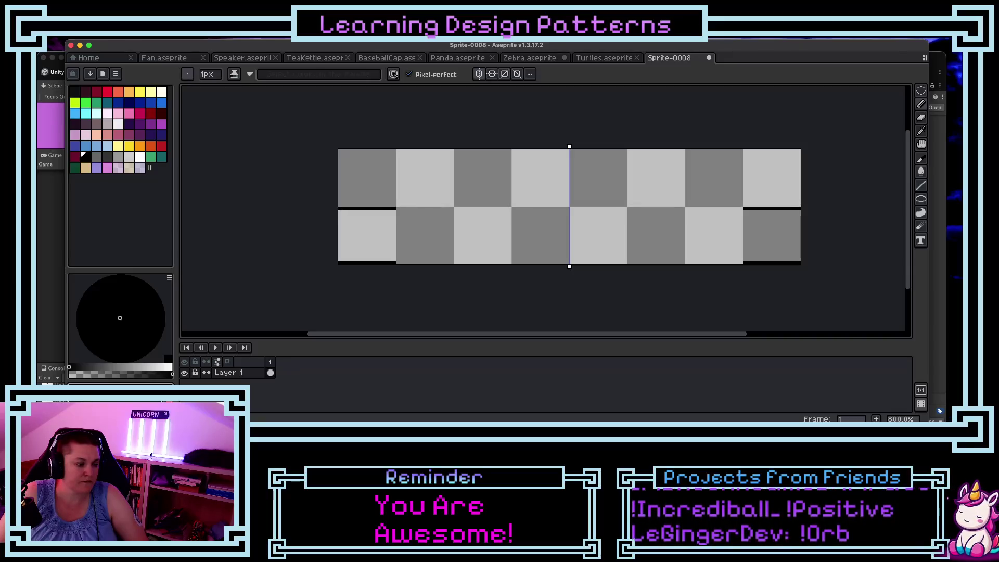
# Step: Sketch trial mirrored chevron notches at both ribbon ends, undo them, and open the View menu
pyautogui.moveTo(341, 210); pyautogui.dragTo(355, 233)
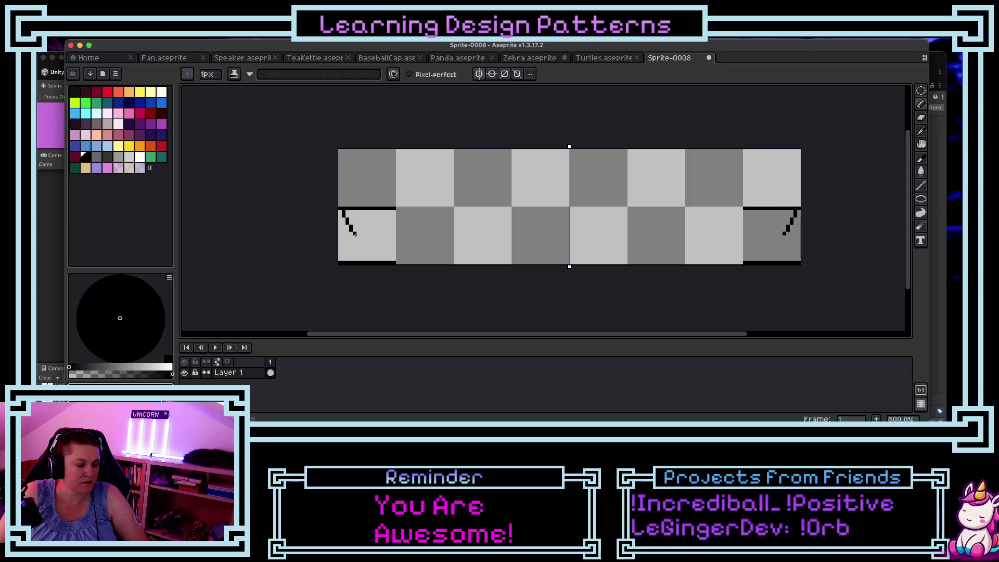
pyautogui.click(355, 235)
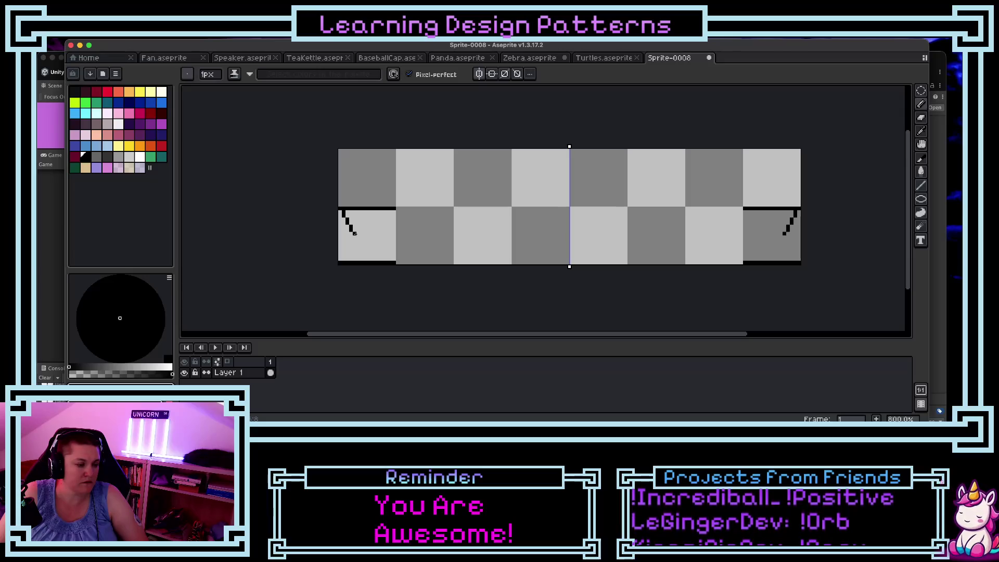
pyautogui.moveTo(356, 237); pyautogui.dragTo(341, 258)
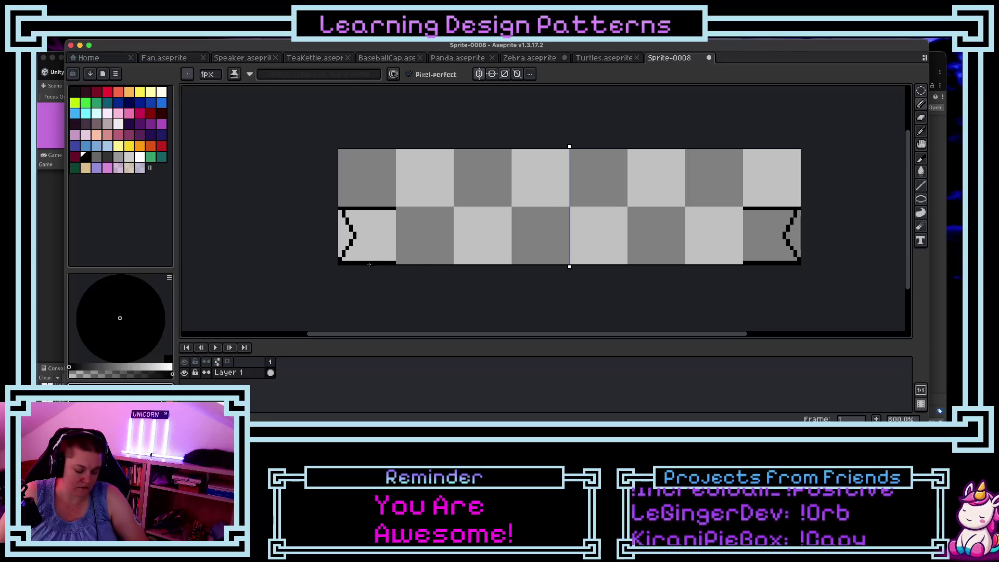
pyautogui.hotkey('ctrl', 'z')
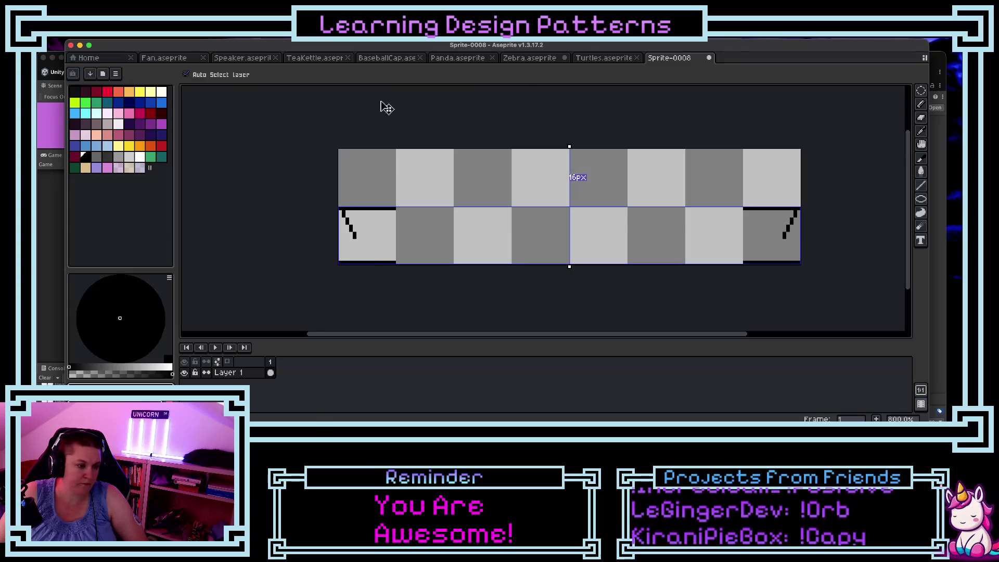
pyautogui.hotkey('ctrl', 'z')
pyautogui.hotkey('ctrl', 'z')
pyautogui.click(243, 44)
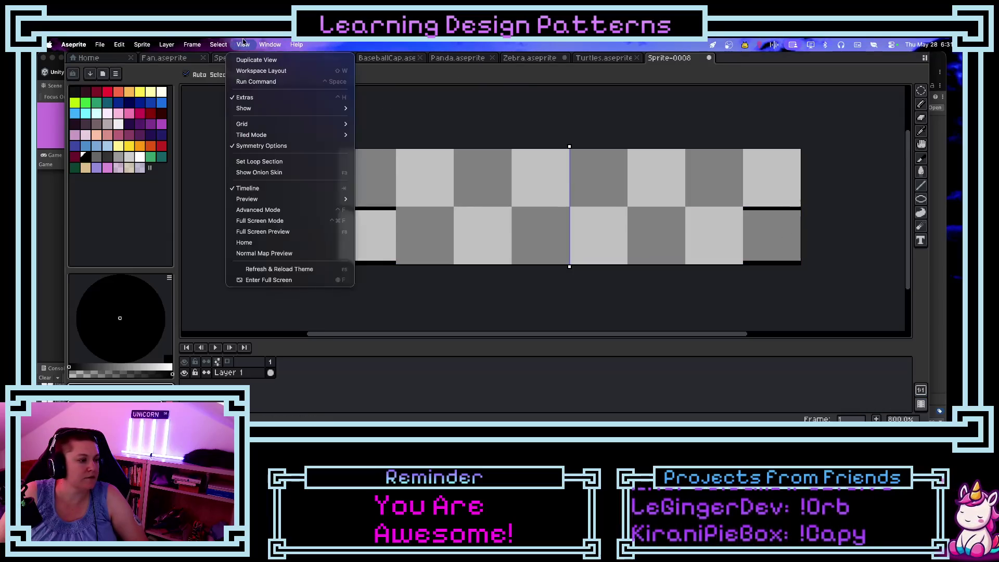
# Step: Set the grid to Width 4 and Height 4 pixels in Grid Settings
pyautogui.moveTo(312, 123)
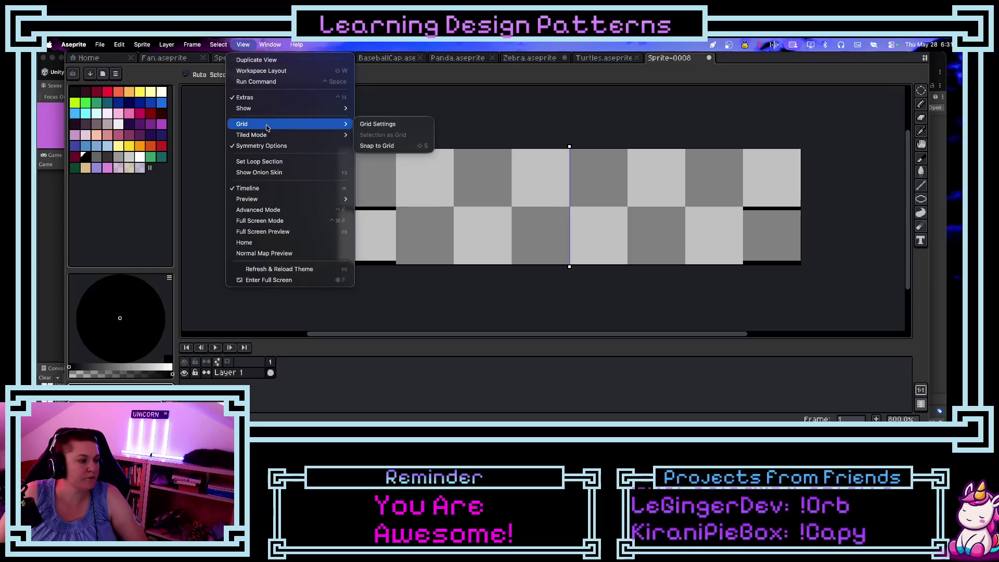
pyautogui.click(378, 124)
pyautogui.click(472, 241)
pyautogui.write('4')
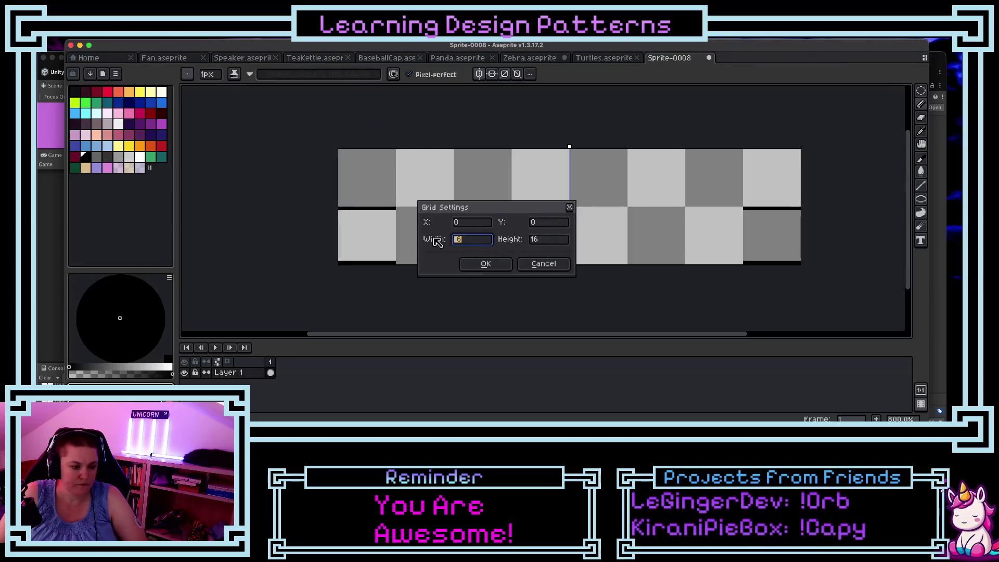
pyautogui.click(561, 241)
pyautogui.write('4')
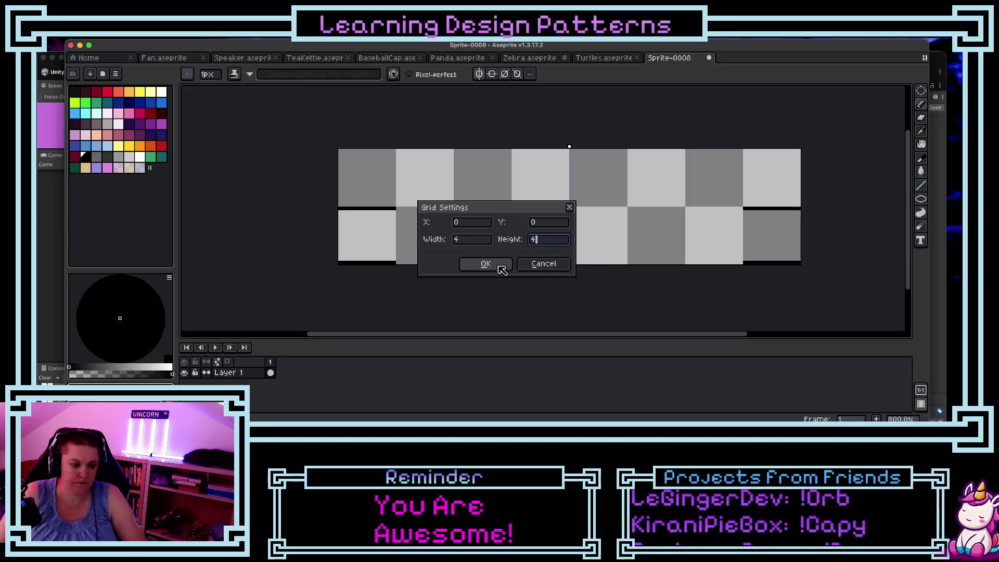
pyautogui.click(486, 264)
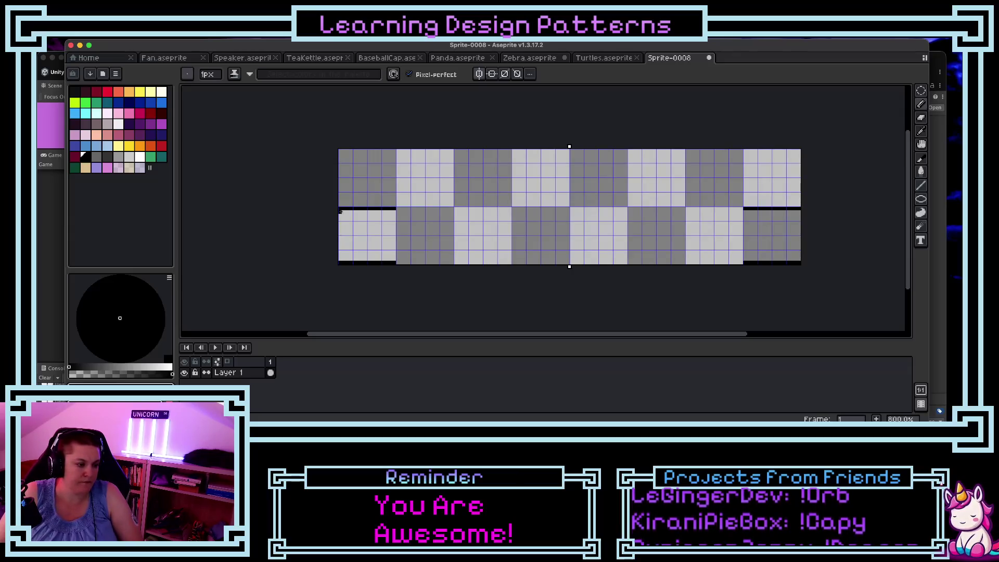
# Step: Draw mirrored chevron notches at both bottom ends of the ribbon
pyautogui.moveTo(344, 219)
pyautogui.mouseDown()
pyautogui.moveTo(369, 244)
pyautogui.moveTo(366, 233)
pyautogui.mouseUp()
pyautogui.hotkey('ctrl', 'z')
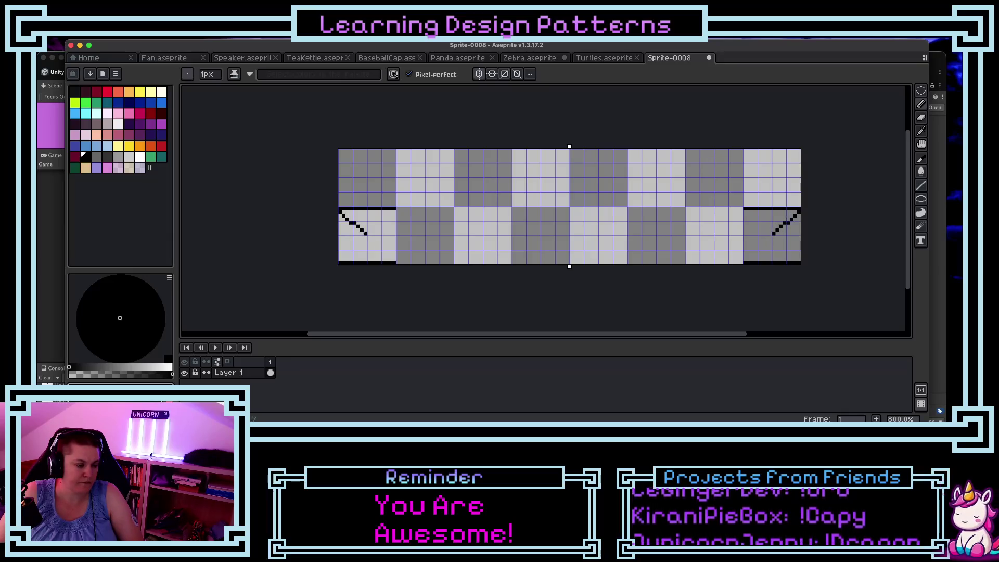
pyautogui.moveTo(366, 235); pyautogui.dragTo(341, 258)
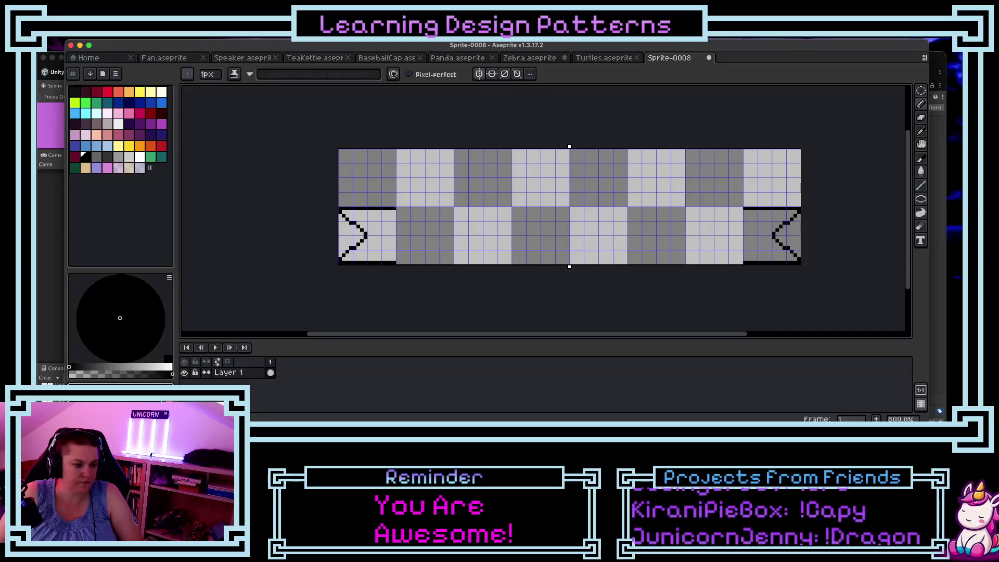
# Step: Draw the stepped fold edges, the long top edge and the inner lower edge of the ribbon
pyautogui.moveTo(394, 206); pyautogui.dragTo(394, 190)
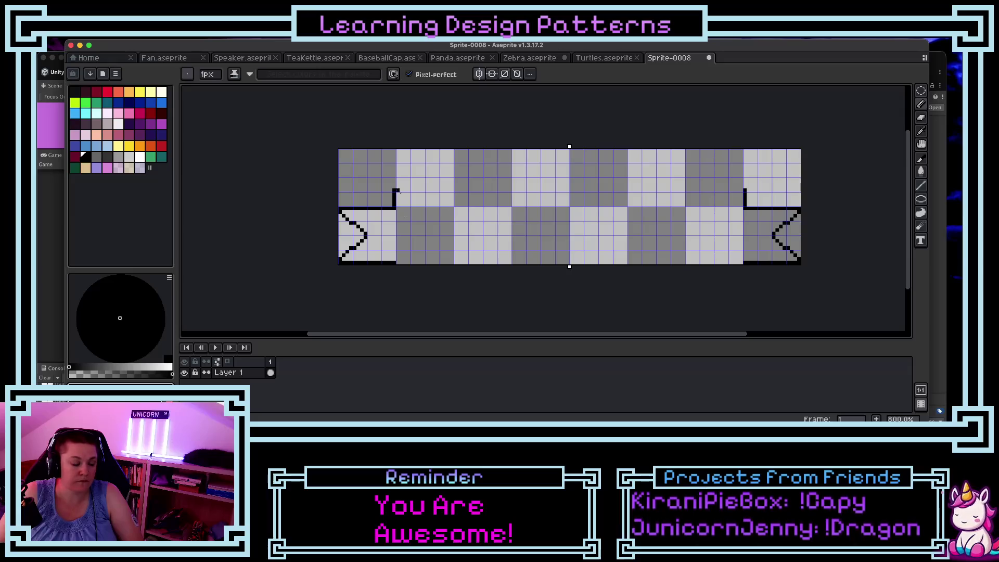
pyautogui.moveTo(398, 262); pyautogui.dragTo(398, 249)
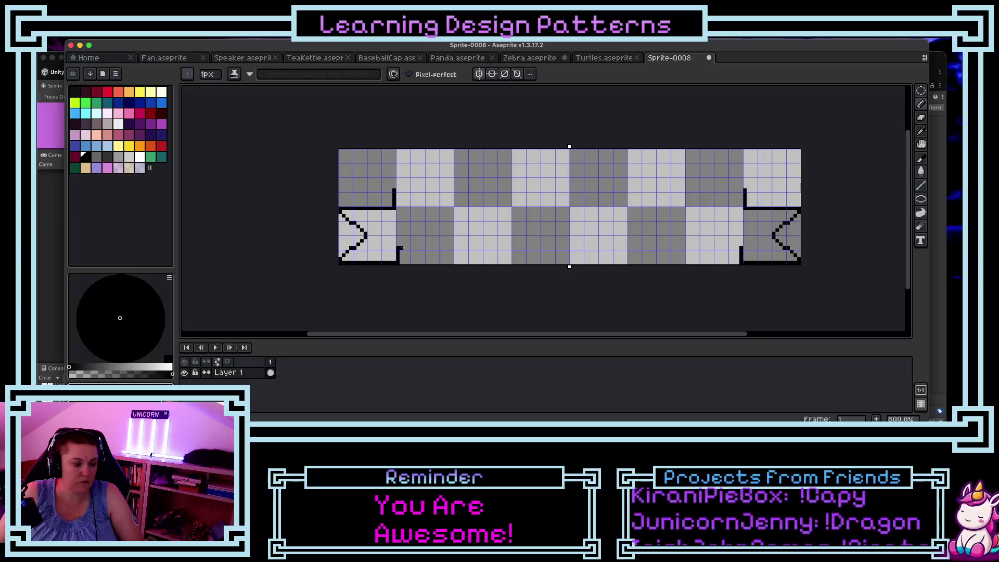
pyautogui.moveTo(401, 248); pyautogui.dragTo(431, 248)
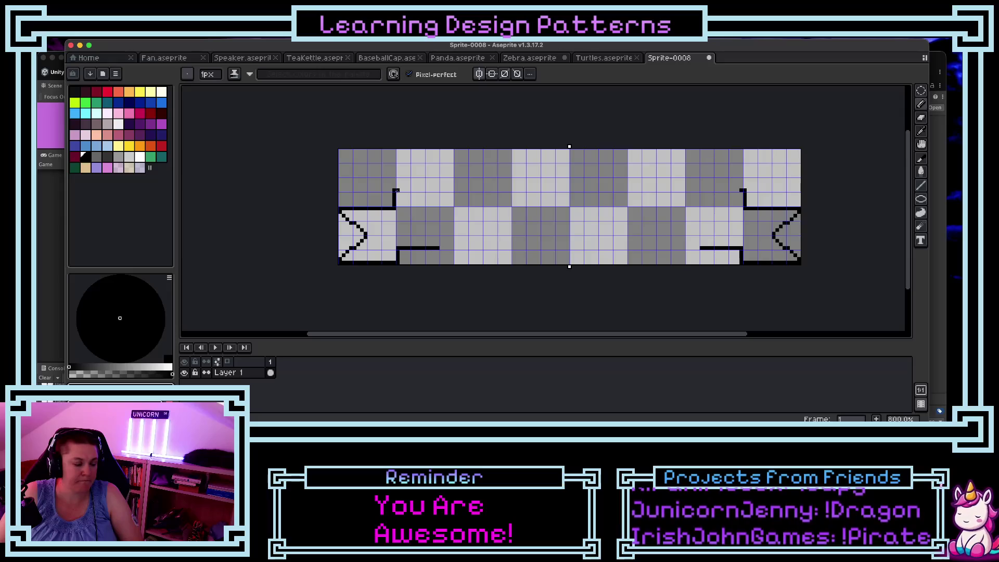
pyautogui.moveTo(395, 191); pyautogui.dragTo(439, 190)
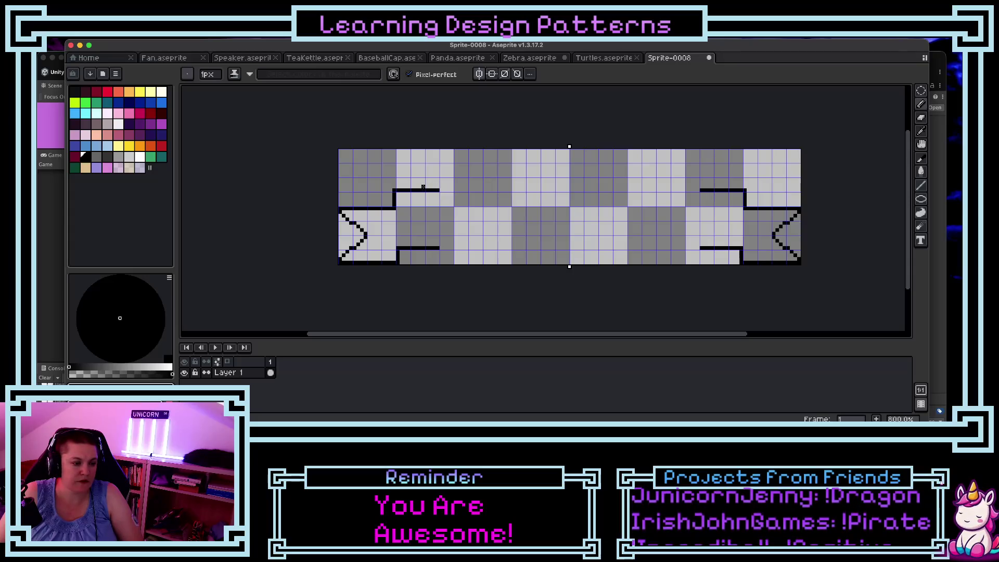
pyautogui.moveTo(423, 187); pyautogui.dragTo(423, 167)
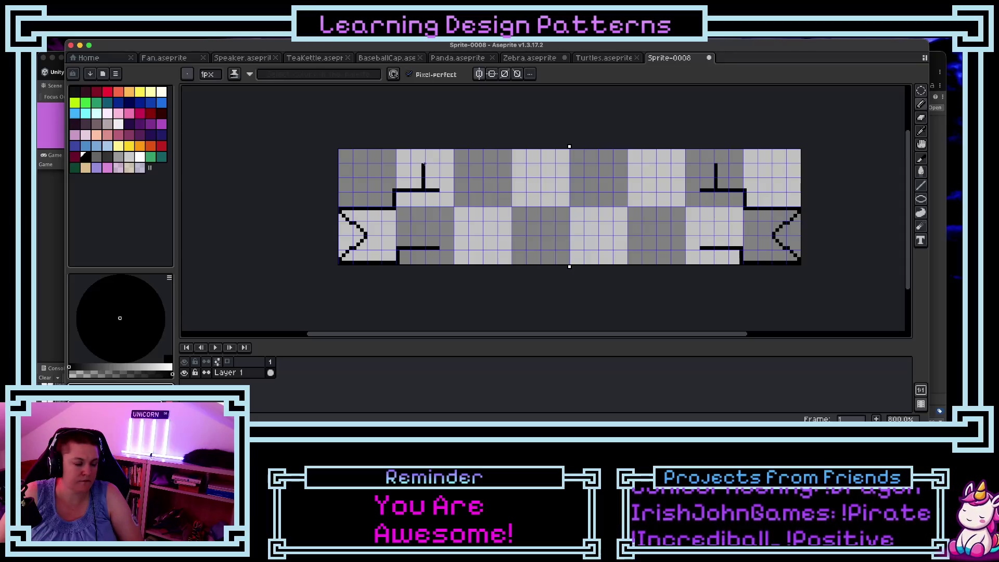
pyautogui.moveTo(426, 166); pyautogui.dragTo(716, 165)
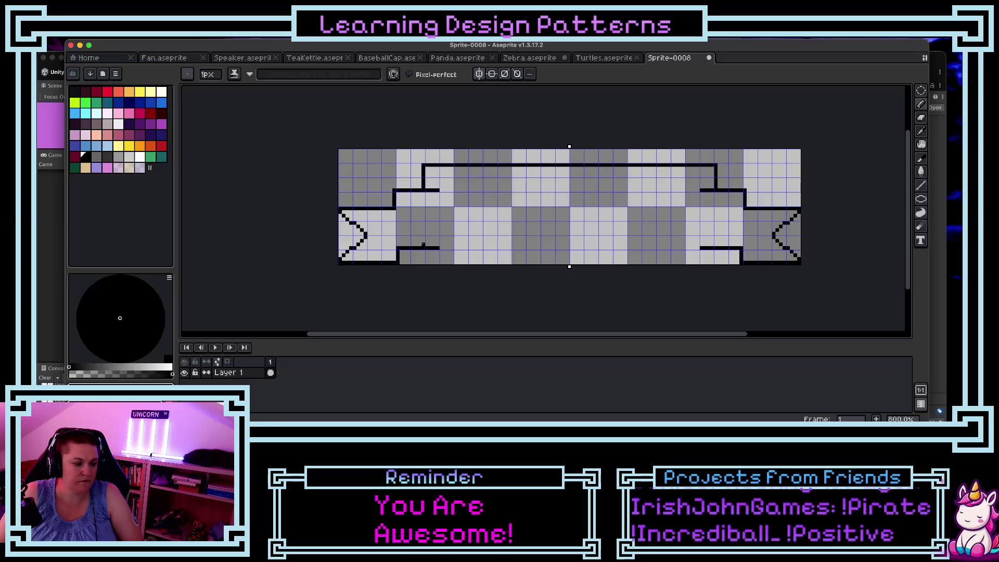
pyautogui.moveTo(423, 245); pyautogui.dragTo(423, 226)
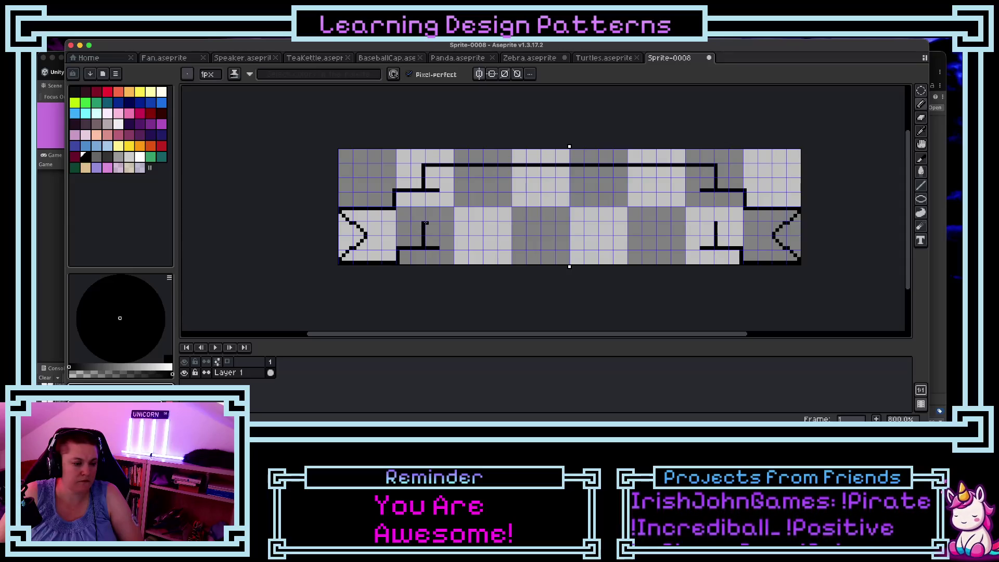
pyautogui.moveTo(425, 222); pyautogui.dragTo(567, 222)
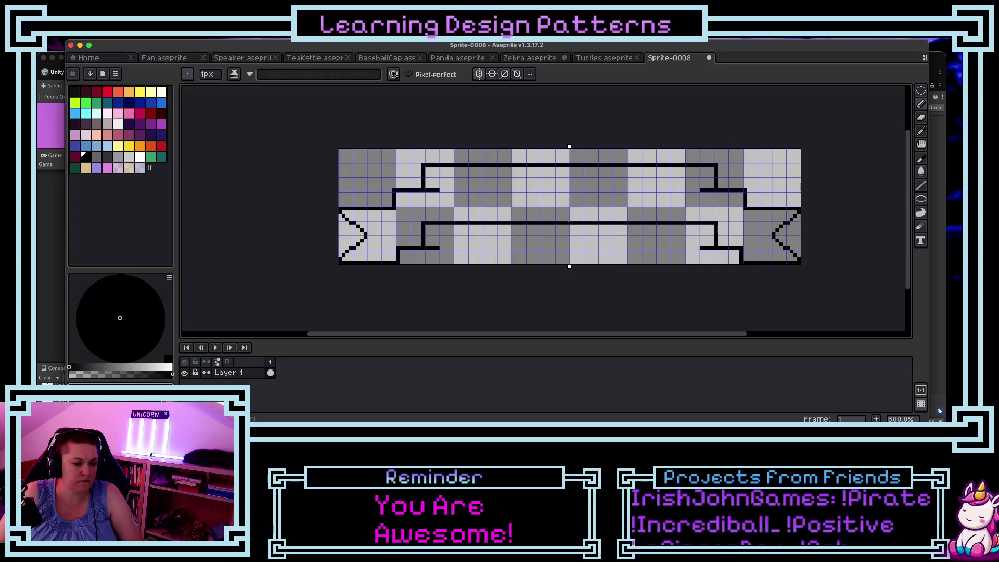
# Step: Erase the excess end pixels of the upper and lower step lines
pyautogui.press('e')
pyautogui.click(437, 190)
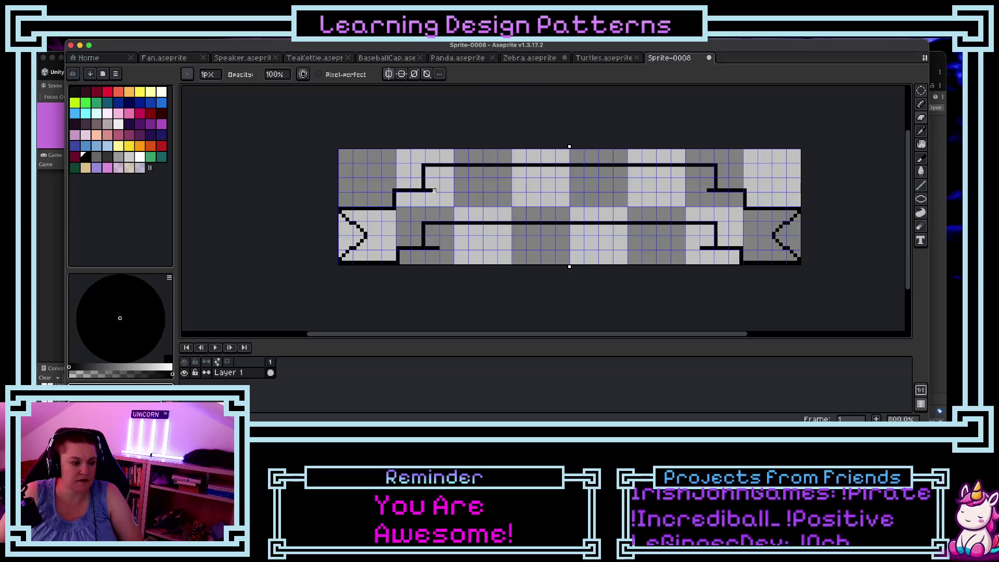
pyautogui.moveTo(435, 190); pyautogui.dragTo(427, 190)
pyautogui.moveTo(440, 248); pyautogui.dragTo(435, 248)
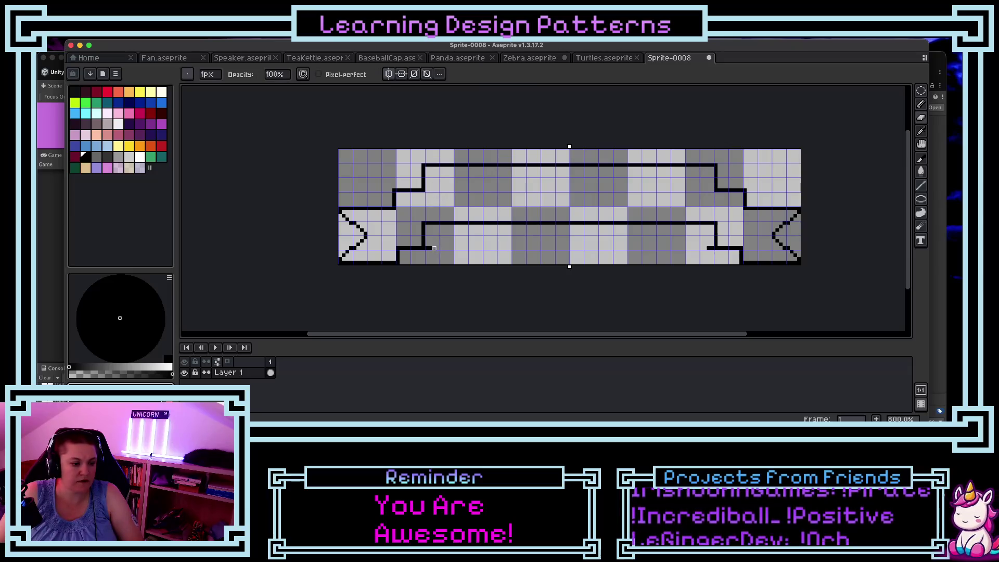
pyautogui.click(429, 248)
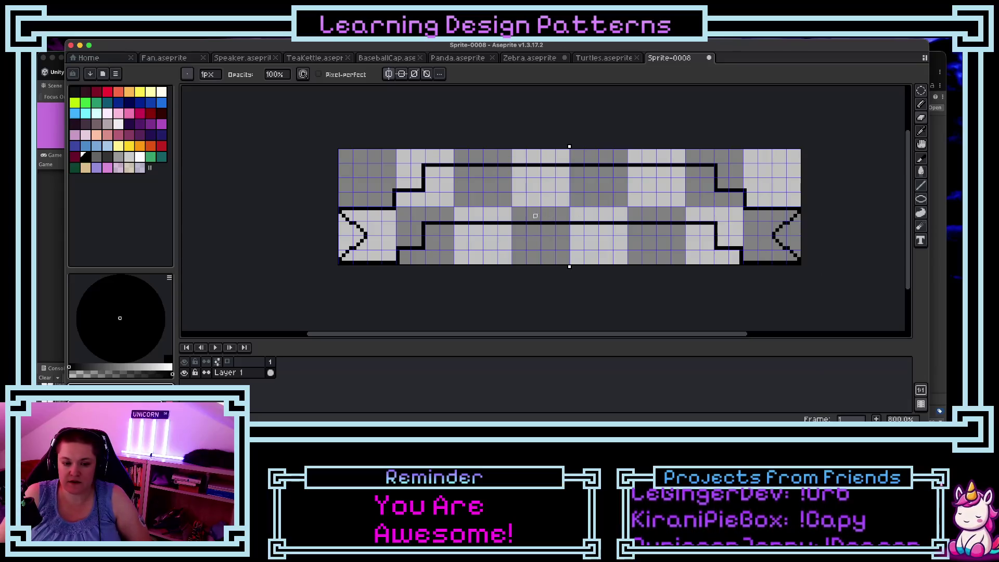
pyautogui.scroll(2, 521, 209)
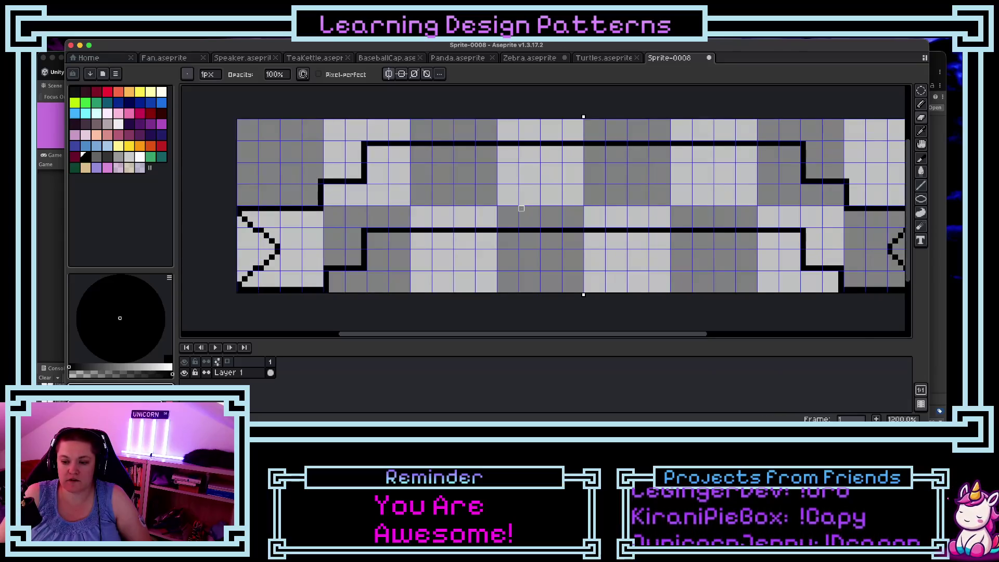
pyautogui.scroll(-1, 521, 208)
pyautogui.scroll(1, 522, 209)
pyautogui.scroll(-2, 518, 241)
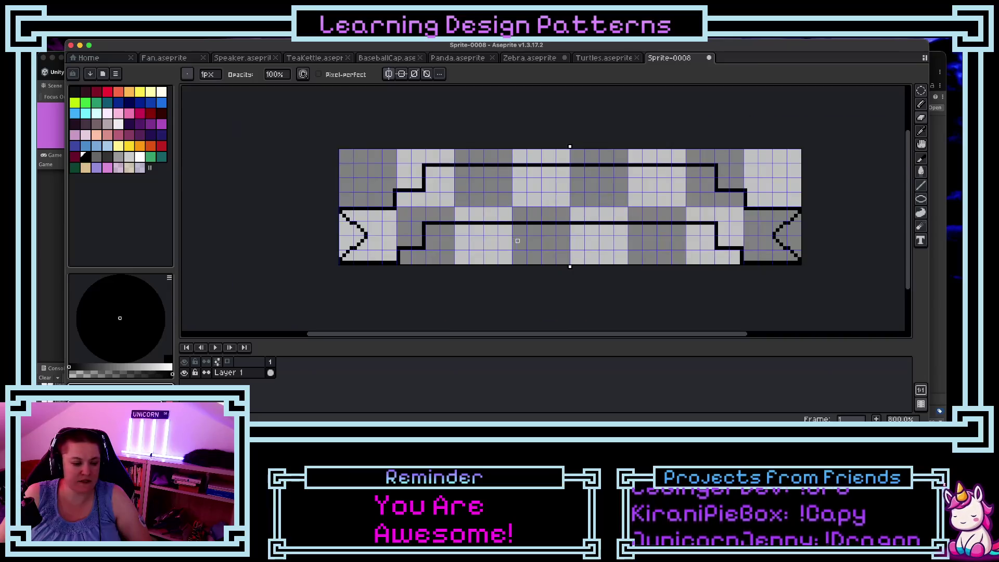
pyautogui.moveTo(580, 335); pyautogui.dragTo(593, 335)
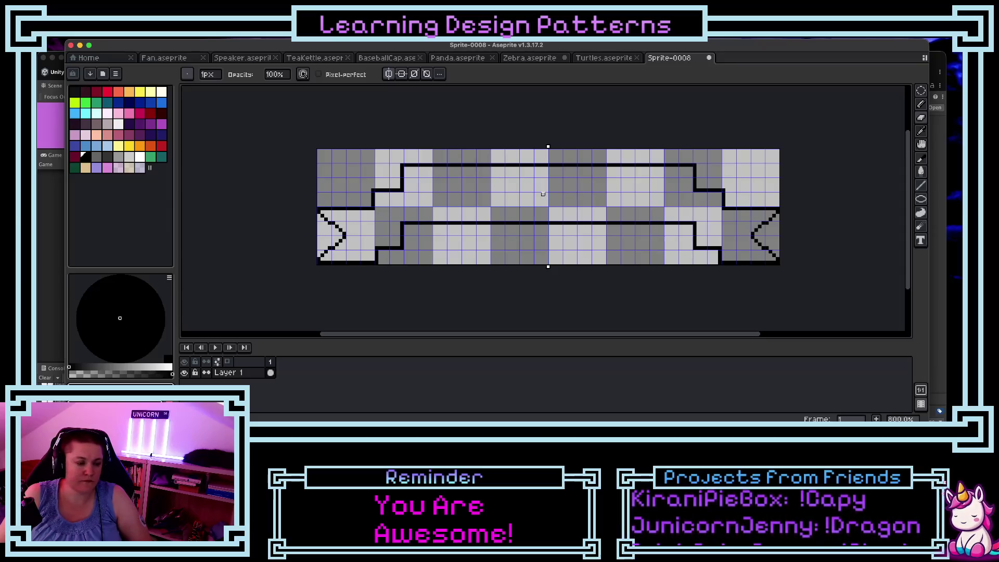
pyautogui.click(140, 113)
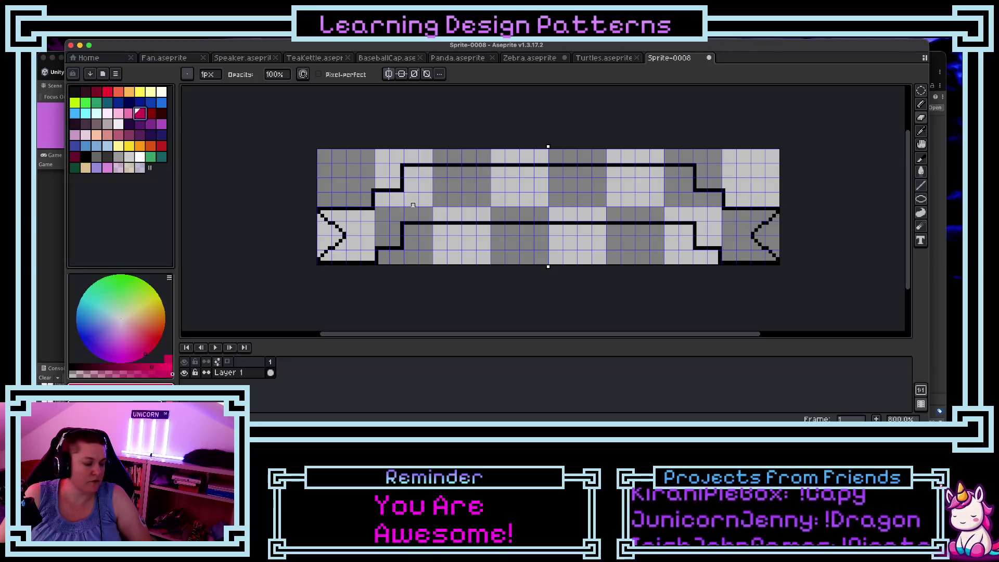
# Step: Flood-fill only the ribbon's interior pink using a contiguous Paint Bucket, after briefly viewing Zebra.aseprite
pyautogui.press('g')
pyautogui.click(434, 200)
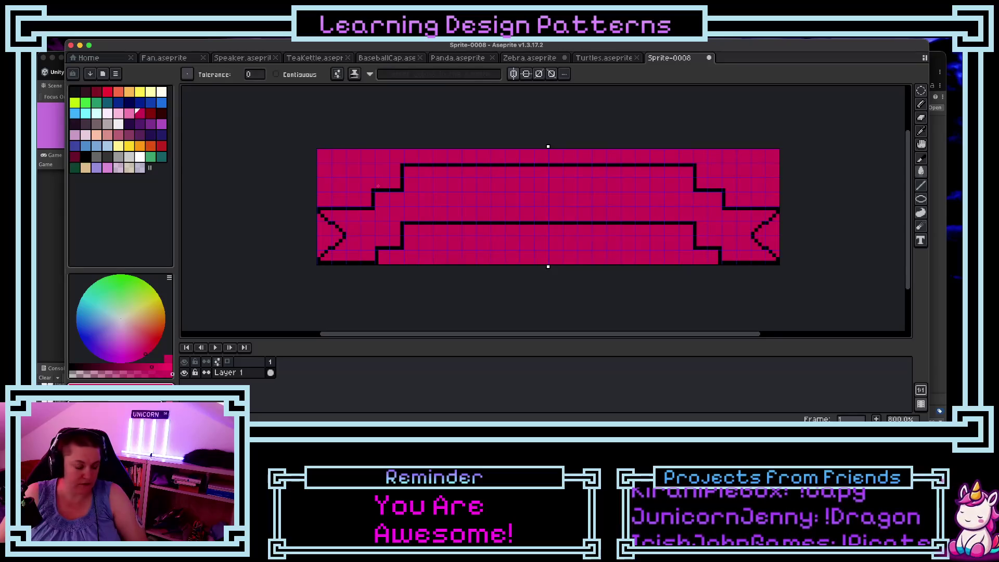
pyautogui.hotkey('ctrl', 'z')
pyautogui.click(276, 75)
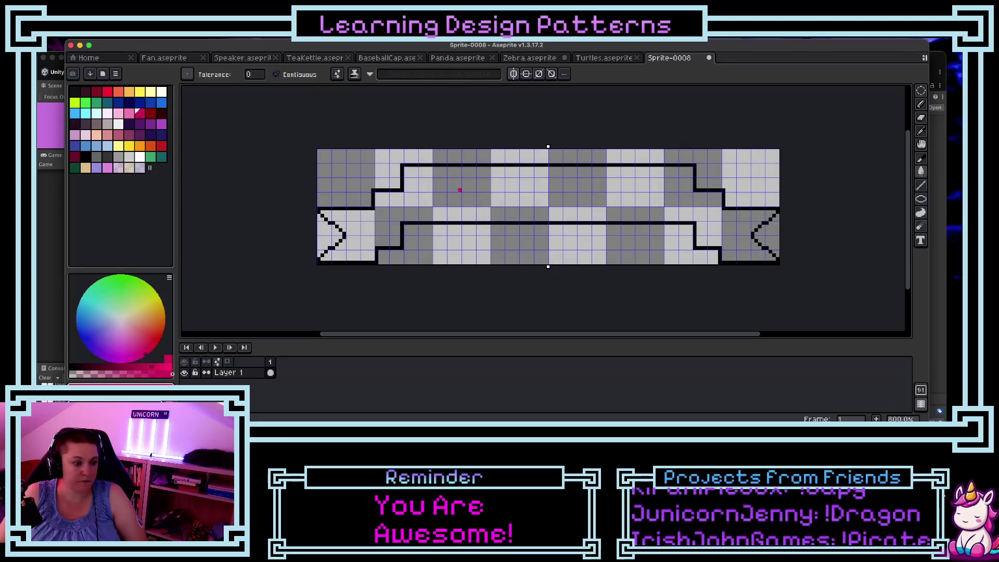
pyautogui.click(460, 191)
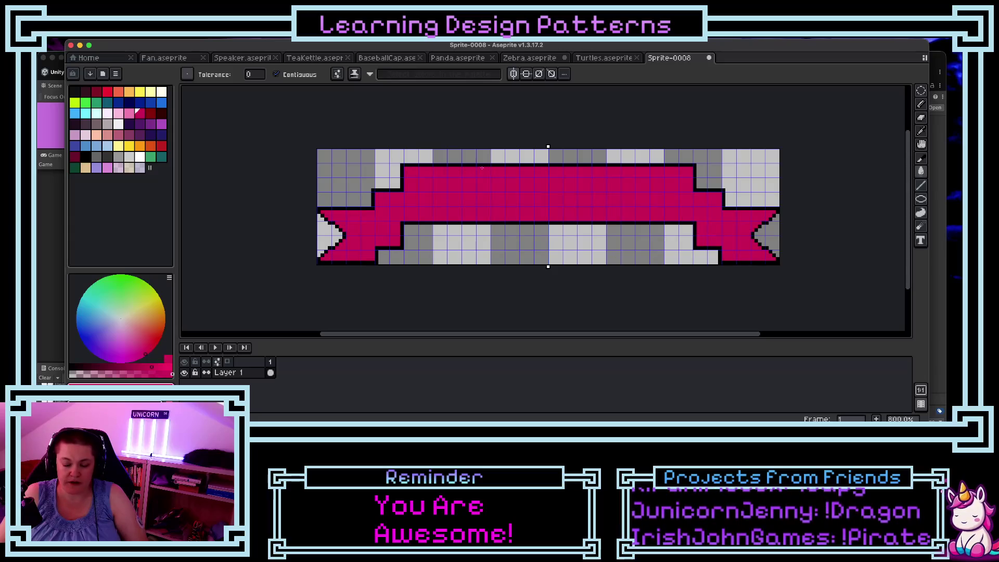
pyautogui.click(530, 58)
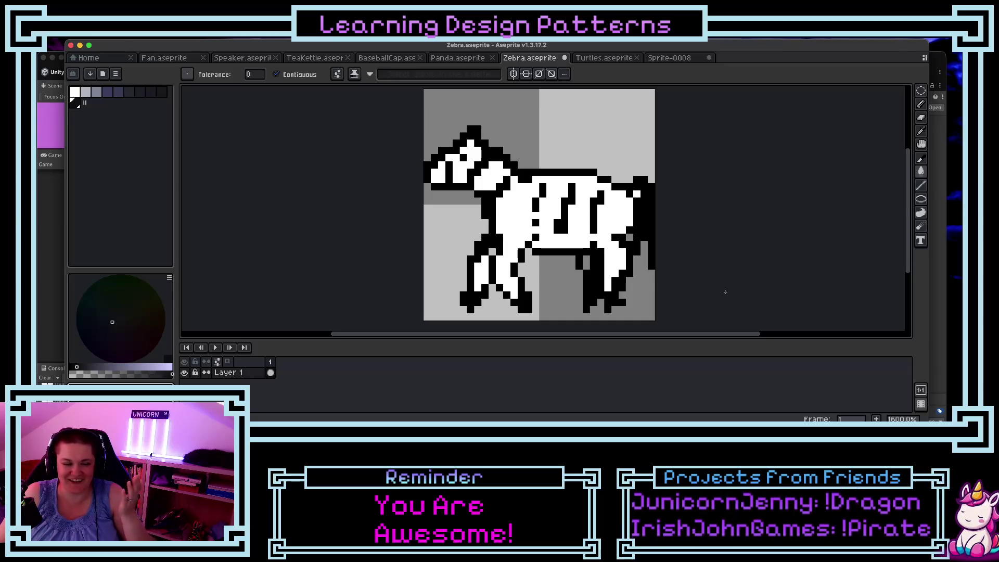
pyautogui.click(664, 62)
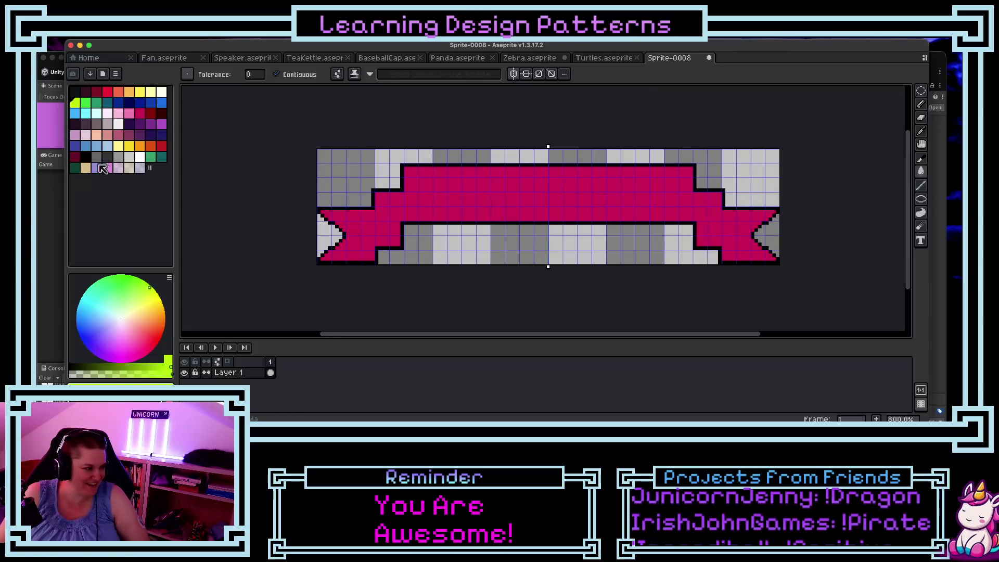
# Step: Draw black vertical outlines at the lower and upper folds, redrawing misplaced strokes
pyautogui.click(162, 114)
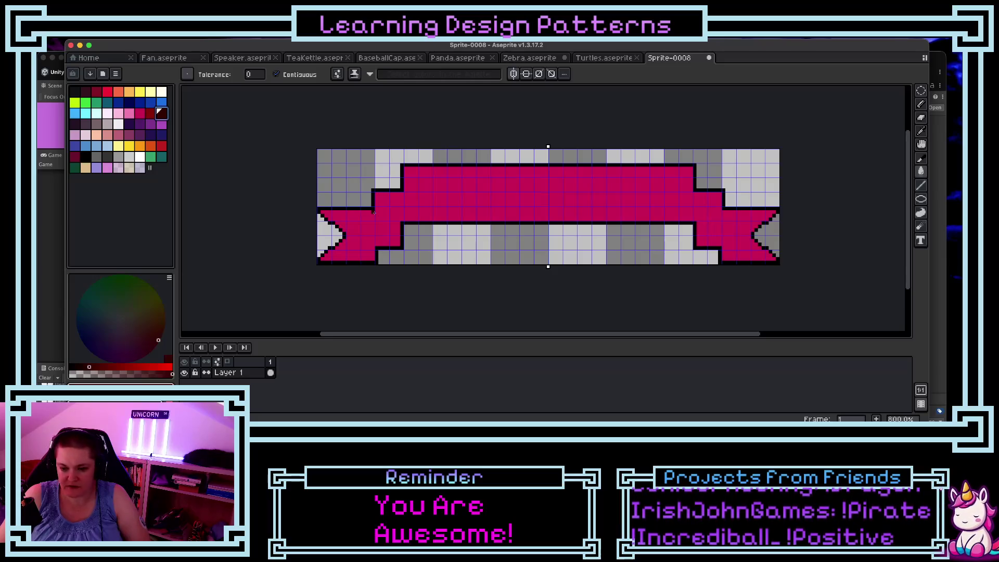
pyautogui.press('b')
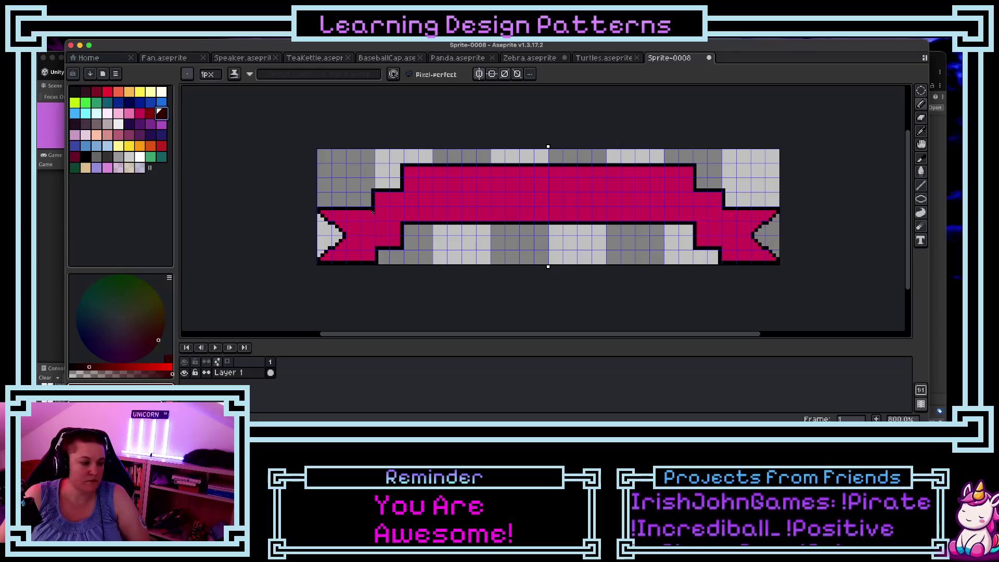
pyautogui.moveTo(373, 212); pyautogui.dragTo(376, 247)
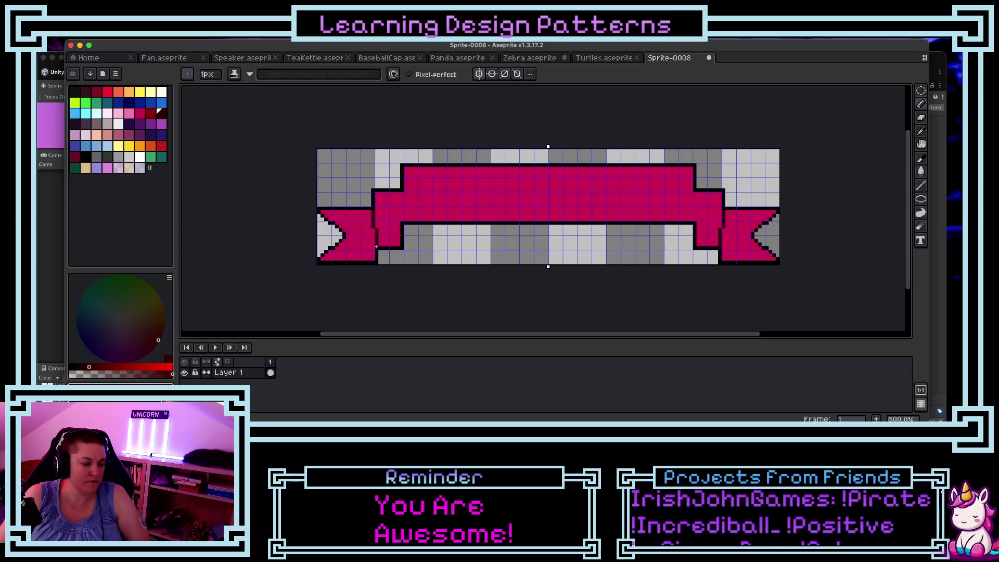
pyautogui.hotkey('ctrl', 'z')
pyautogui.hotkey('ctrl', 'z')
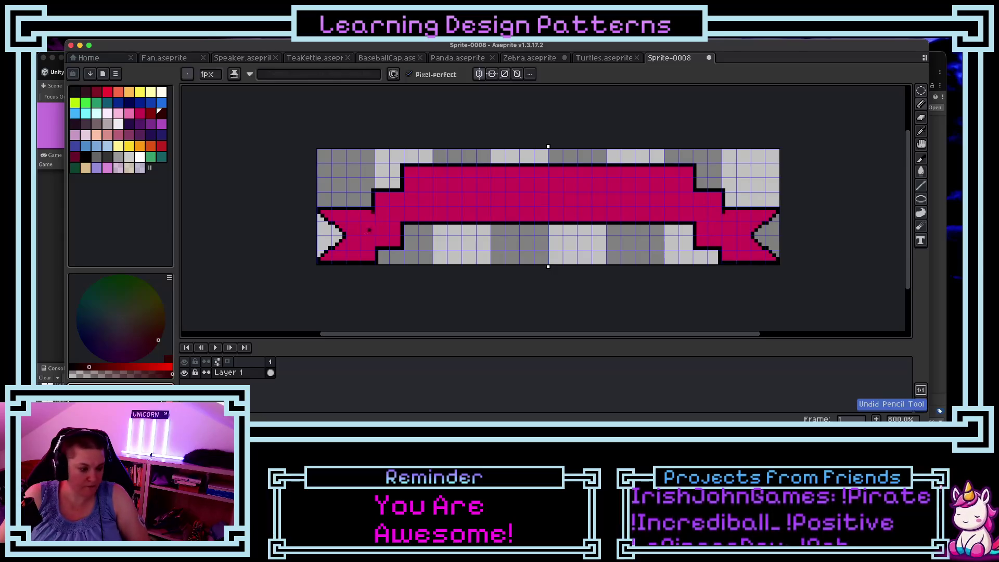
pyautogui.moveTo(377, 230); pyautogui.dragTo(376, 244)
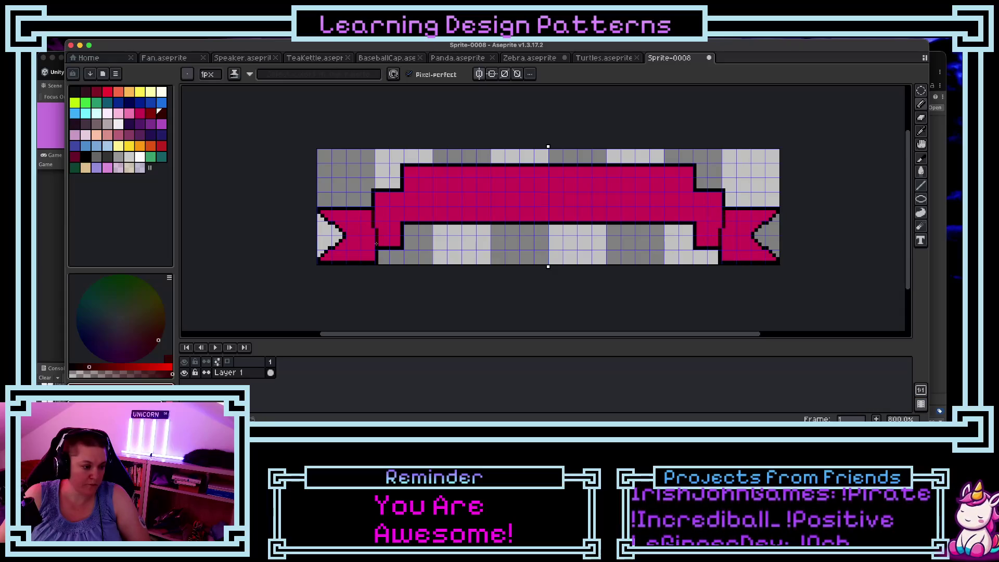
pyautogui.moveTo(402, 194); pyautogui.dragTo(402, 221)
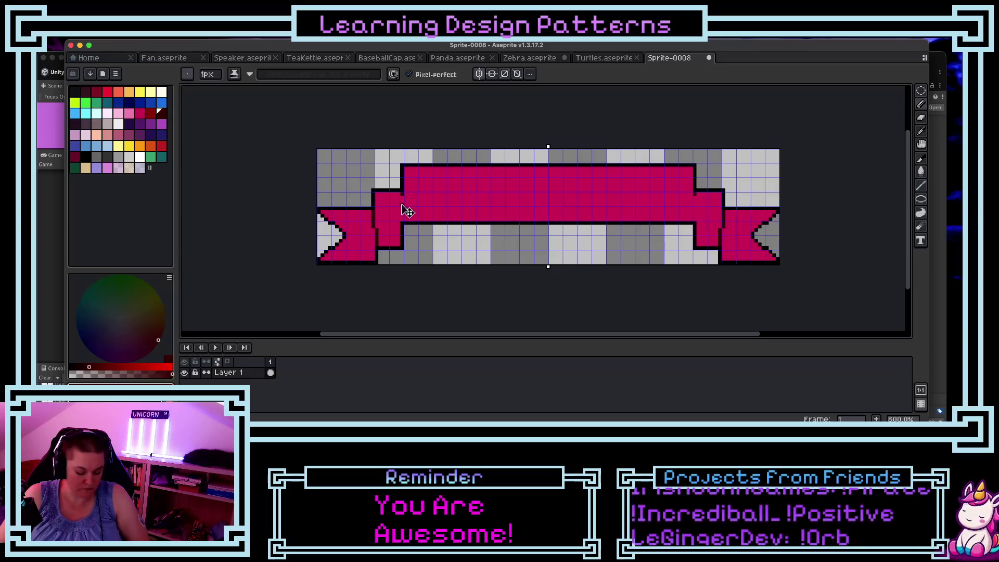
pyautogui.hotkey('ctrl', 'z')
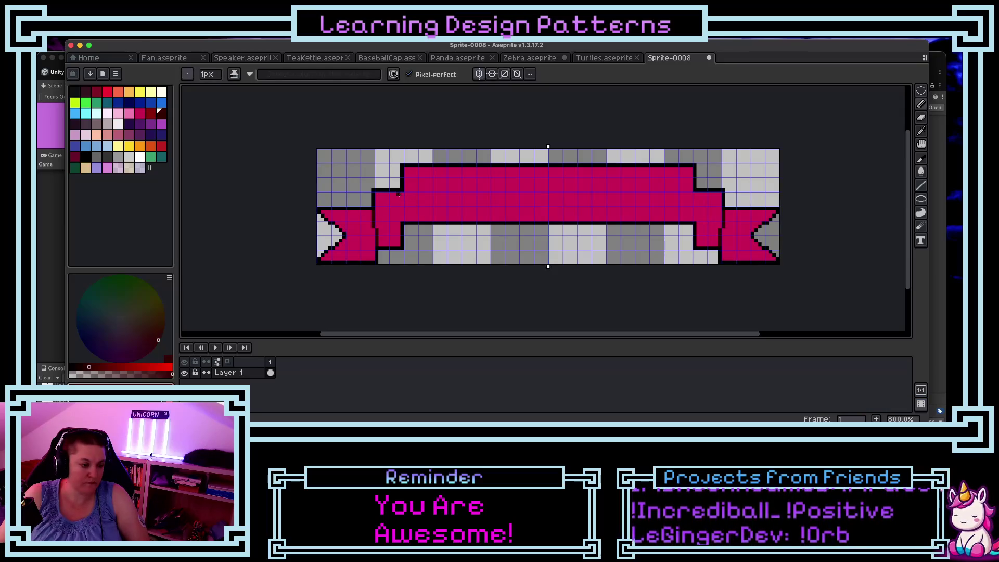
pyautogui.moveTo(399, 194); pyautogui.dragTo(404, 219)
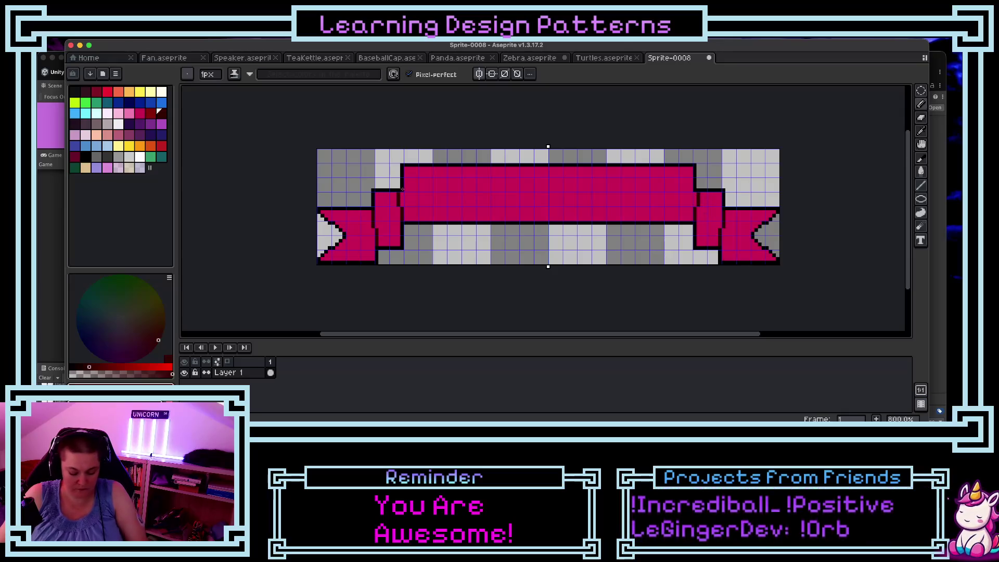
# Step: Outline the fold's top edge in black and repaint the panel's black left edge pink
pyautogui.press('i')
pyautogui.click(399, 187)
pyautogui.press('b')
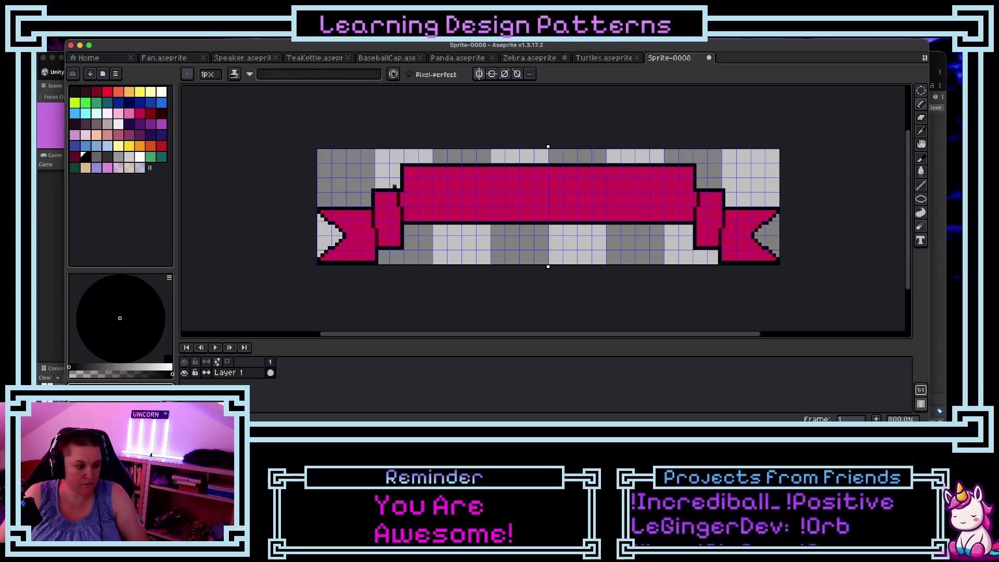
pyautogui.moveTo(399, 185); pyautogui.dragTo(399, 166)
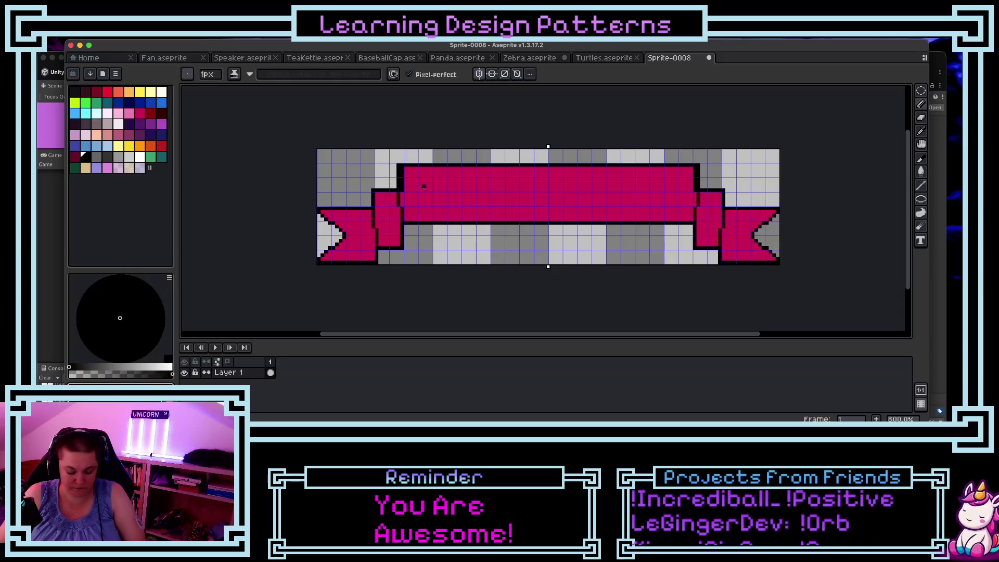
pyautogui.press('i')
pyautogui.click(426, 177)
pyautogui.press('b')
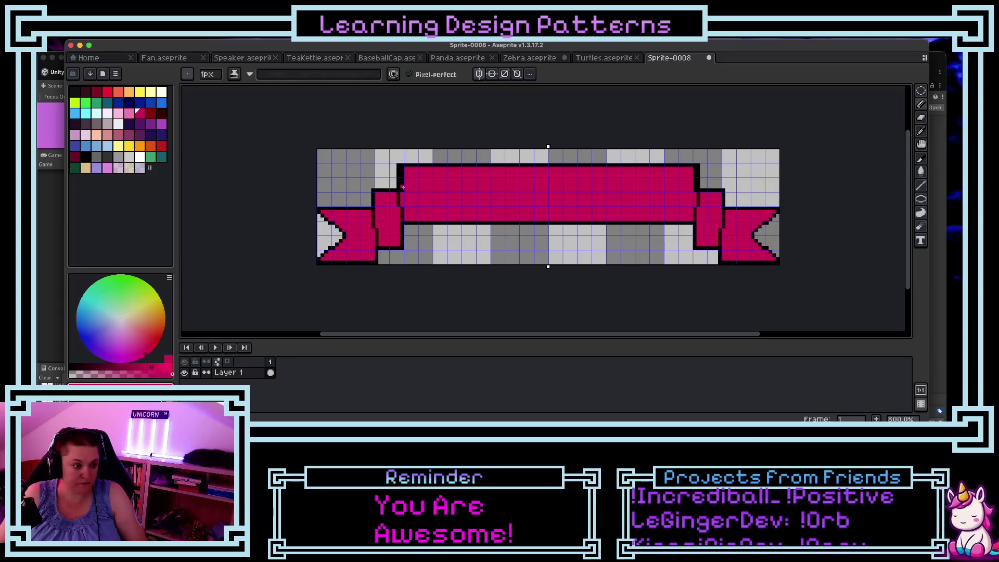
pyautogui.moveTo(402, 187); pyautogui.dragTo(403, 169)
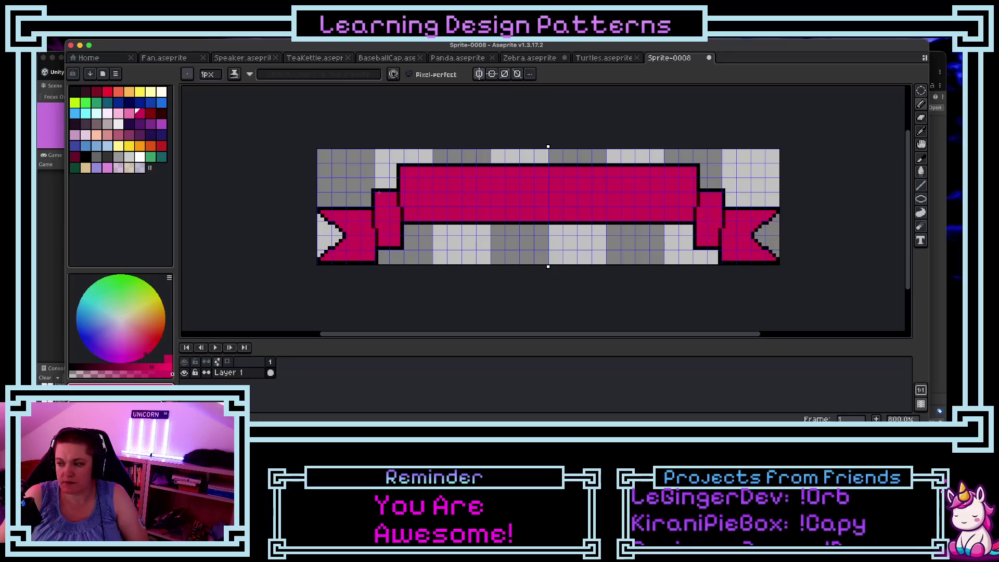
pyautogui.press('e')
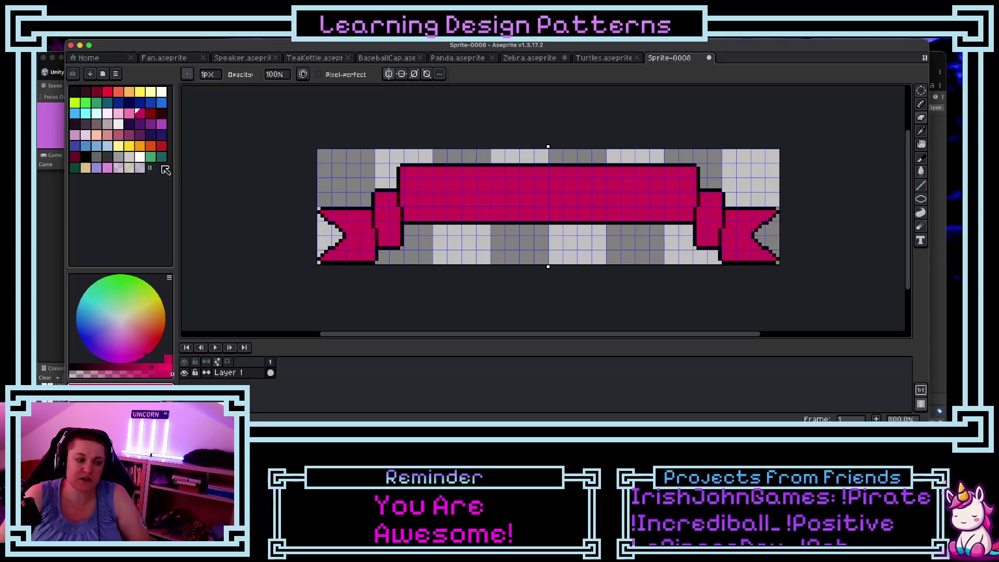
# Step: Pick purple and dot shading pixels curving around the panel's top-left end and left edge
pyautogui.click(150, 113)
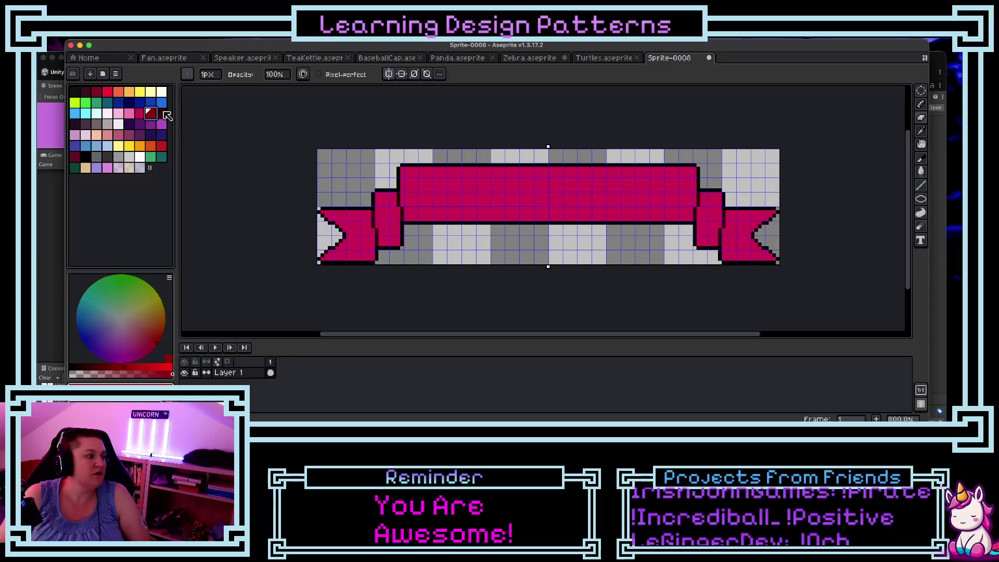
pyautogui.click(139, 123)
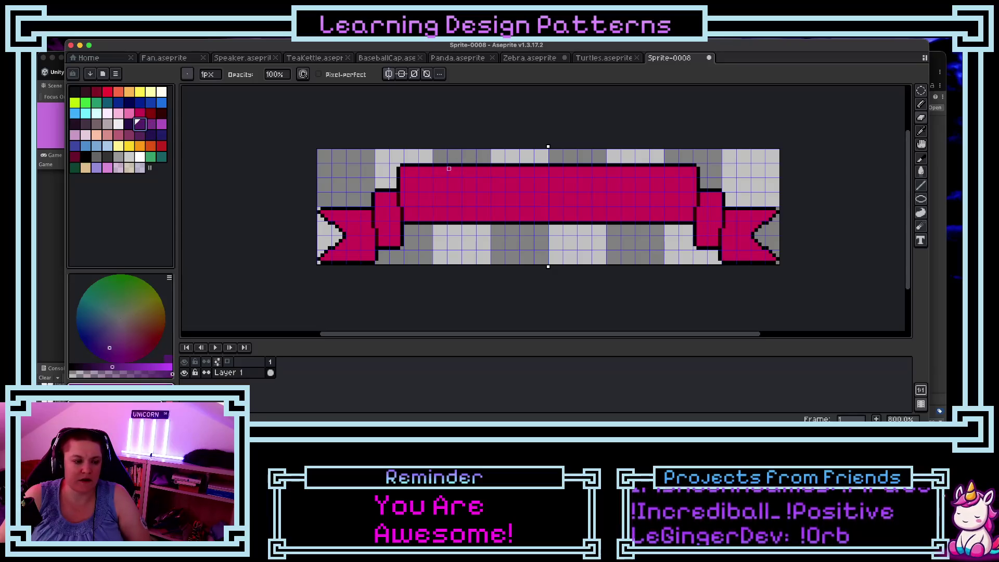
pyautogui.press('b')
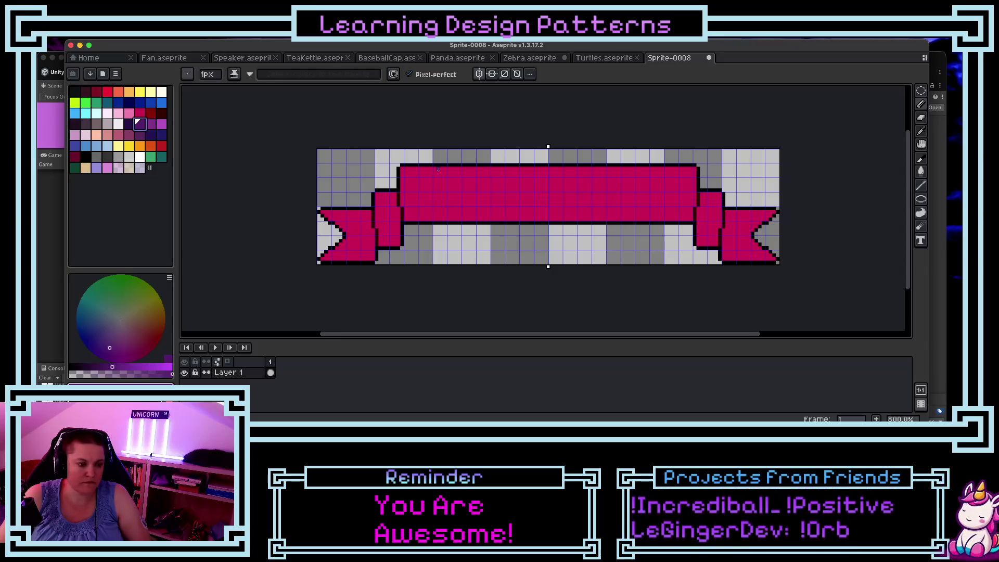
pyautogui.press('+')
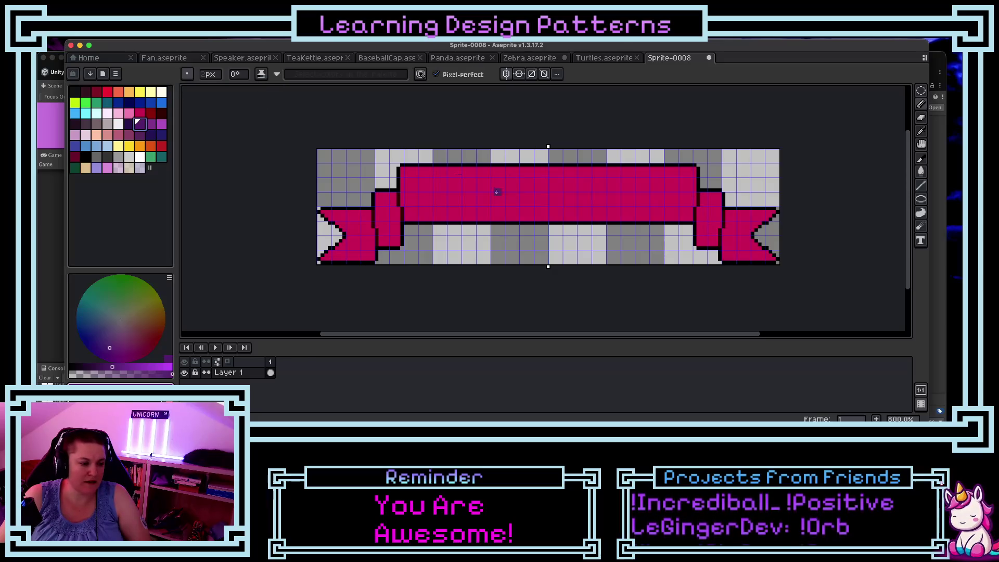
pyautogui.click(436, 171)
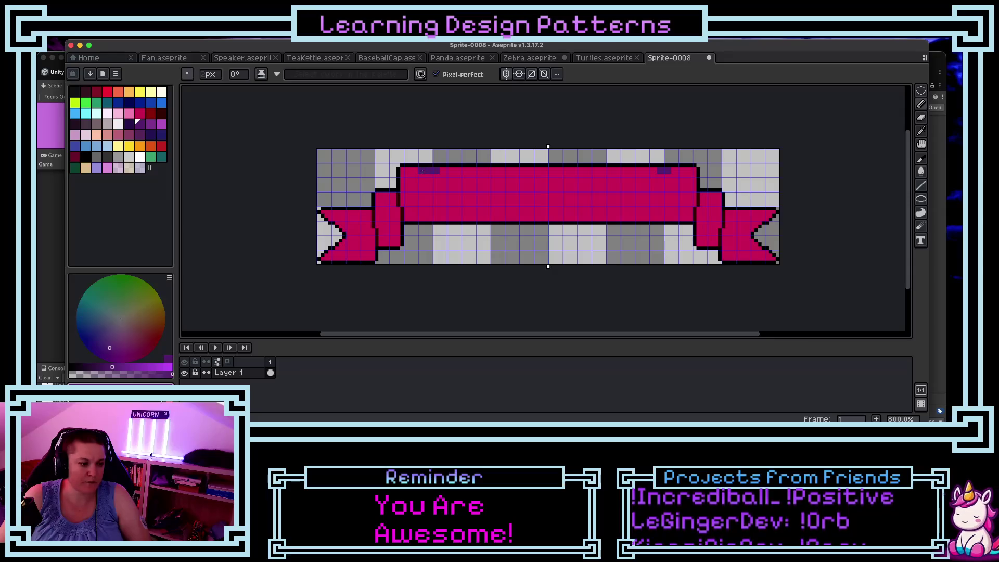
pyautogui.click(419, 173)
pyautogui.click(415, 178)
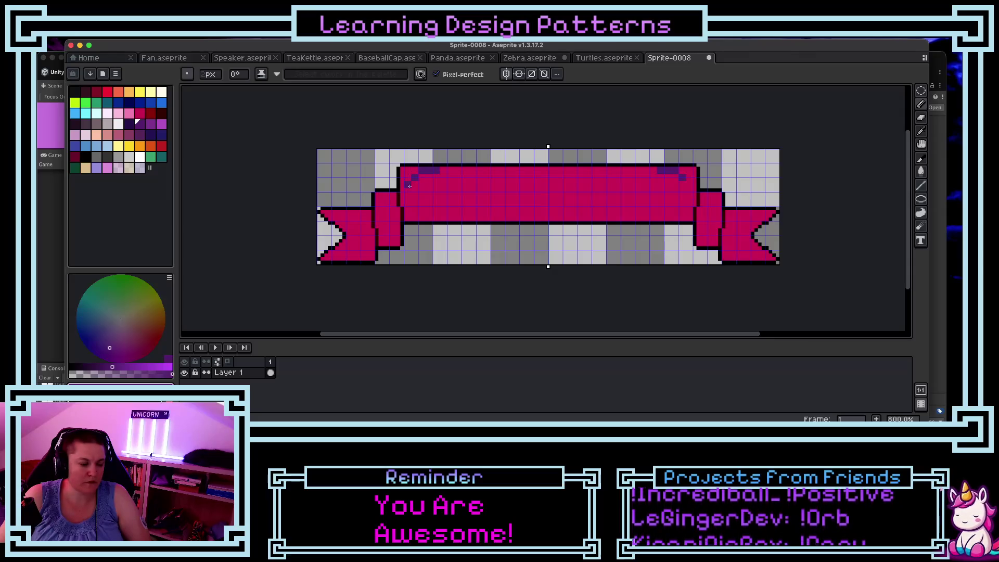
pyautogui.click(409, 185)
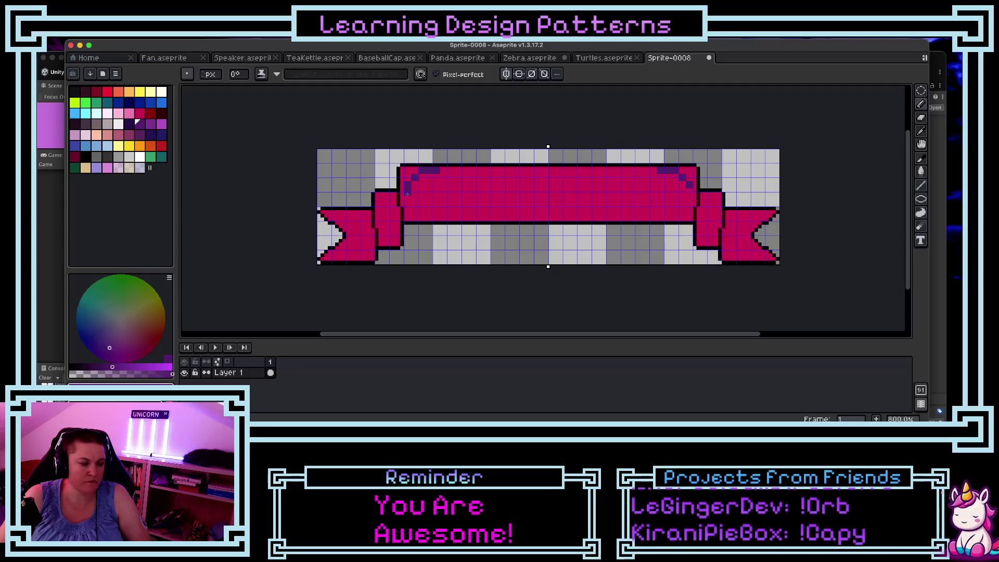
pyautogui.click(408, 194)
pyautogui.click(410, 200)
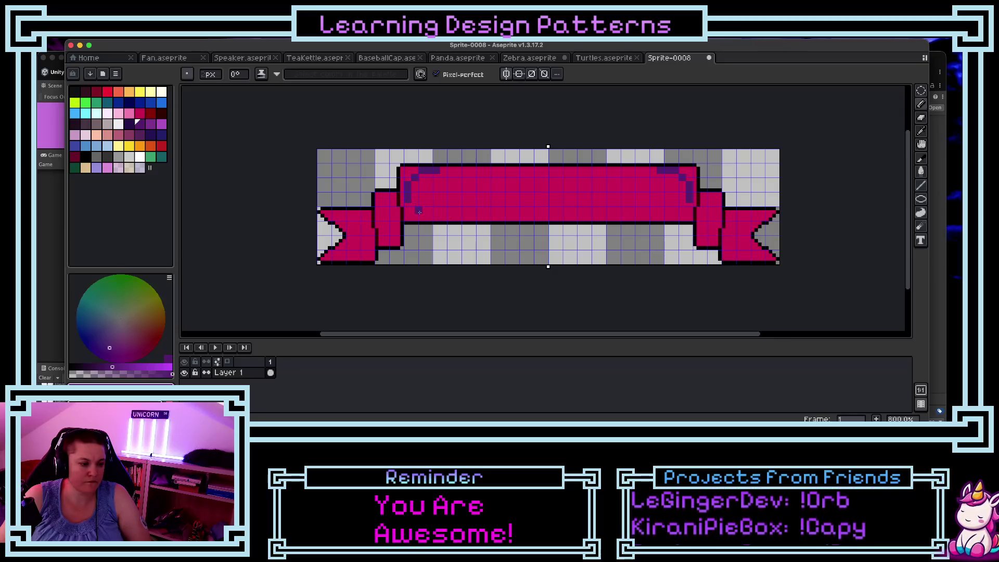
# Step: Continue the purple shading around the bottom-left corner and add a diagonal stroke
pyautogui.click(437, 218)
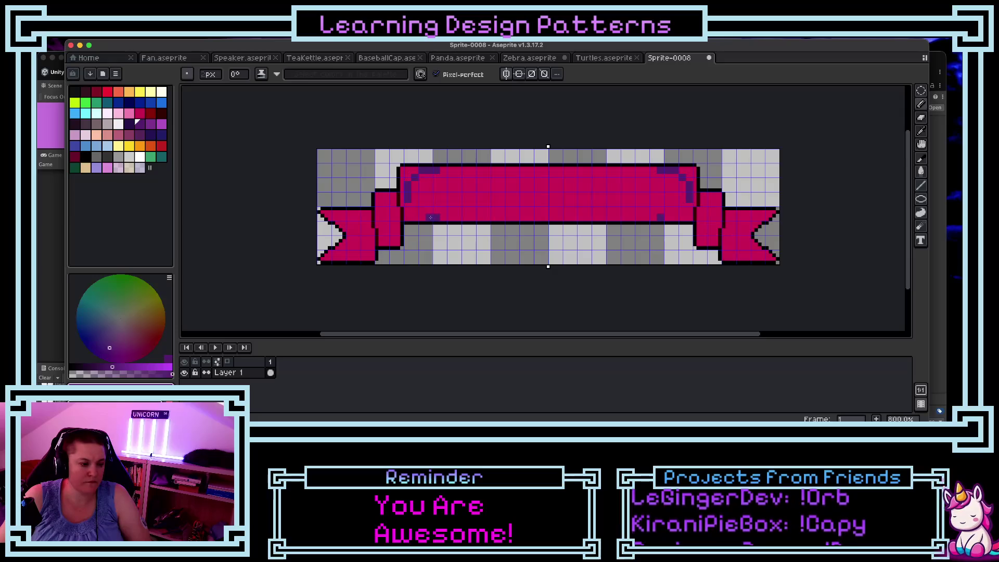
pyautogui.click(420, 218)
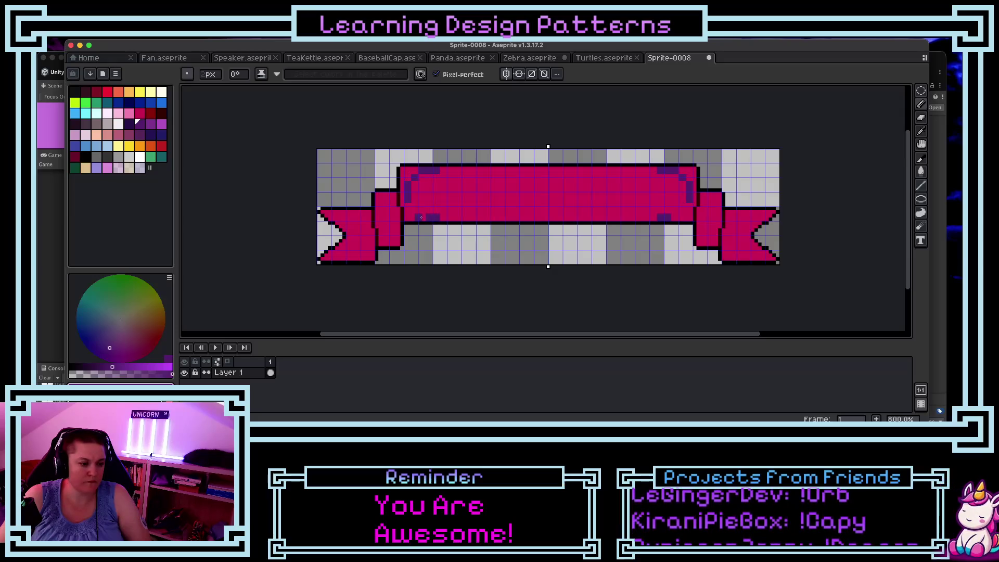
pyautogui.click(415, 210)
pyautogui.click(412, 210)
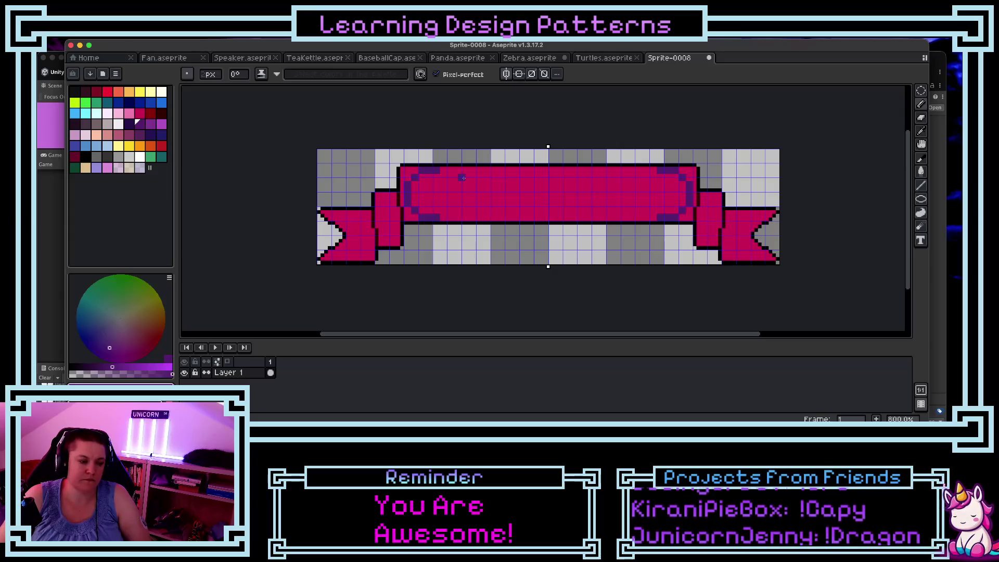
pyautogui.moveTo(462, 178); pyautogui.dragTo(451, 203)
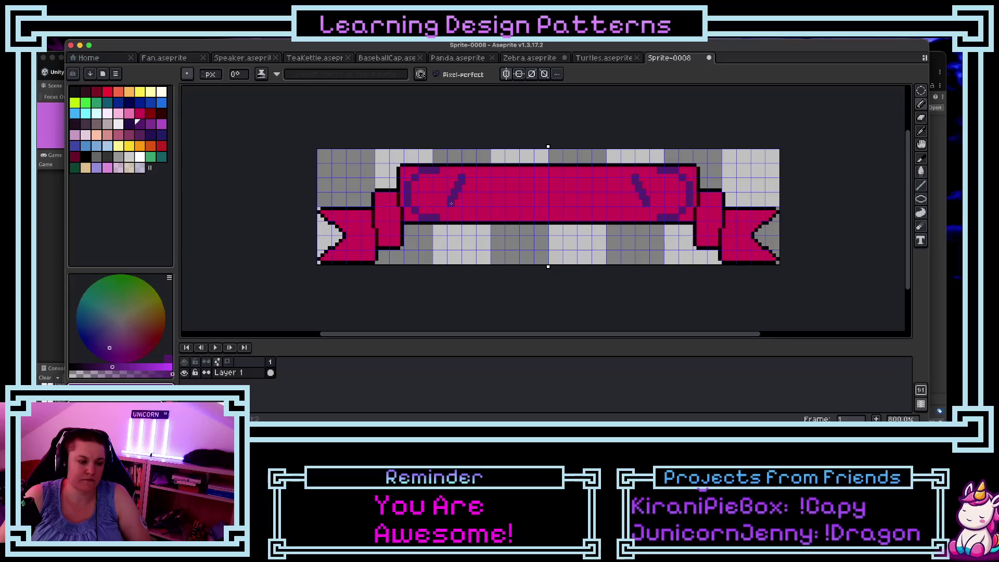
# Step: Undo the diagonal stroke and paint stray dark pixels near the right end back to pink
pyautogui.hotkey('ctrl', 'z')
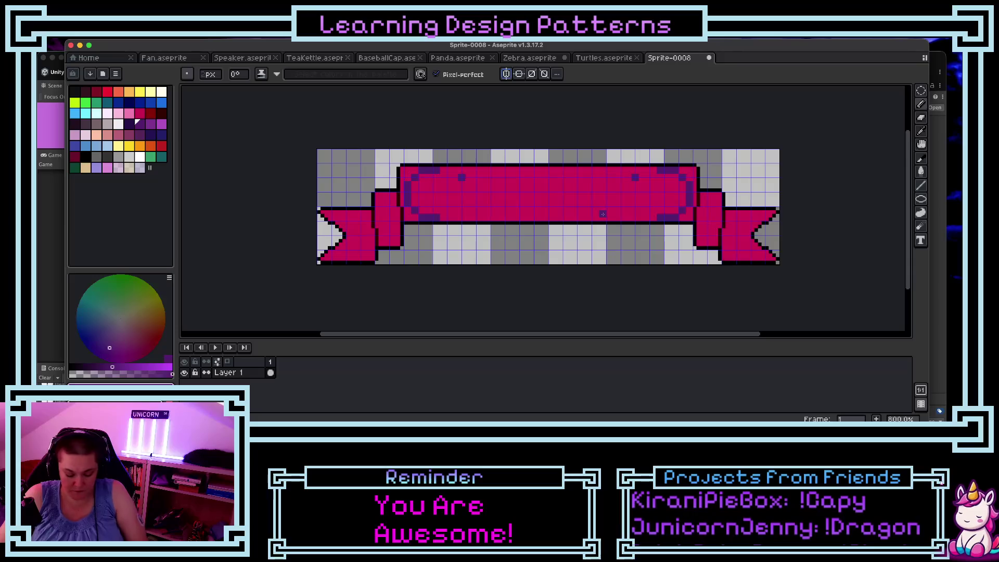
pyautogui.keyDown('alt'); pyautogui.click(594, 198); pyautogui.keyUp('alt')
pyautogui.click(636, 179)
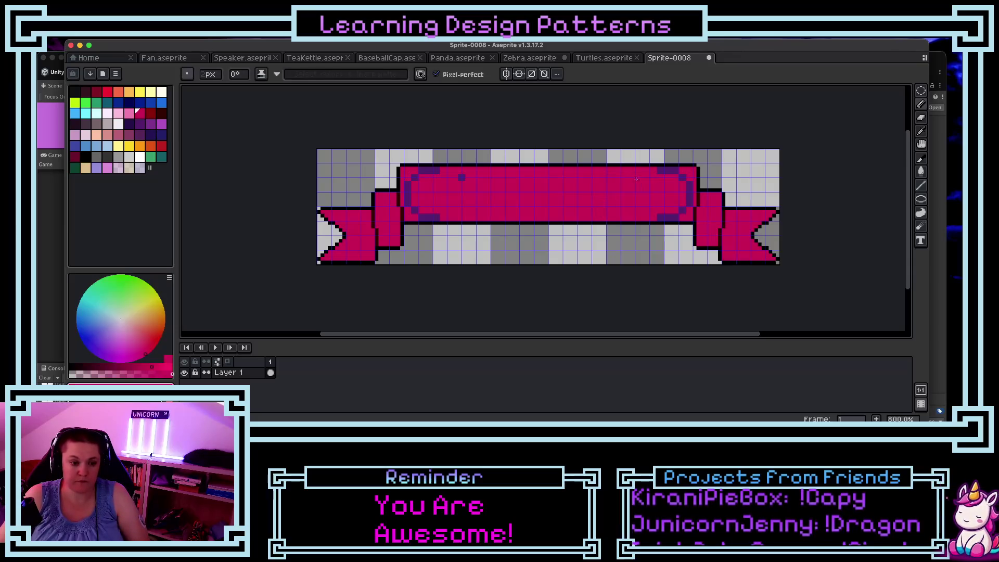
pyautogui.moveTo(658, 171)
pyautogui.mouseDown()
pyautogui.moveTo(676, 170)
pyautogui.moveTo(690, 198)
pyautogui.moveTo(675, 217)
pyautogui.mouseUp()
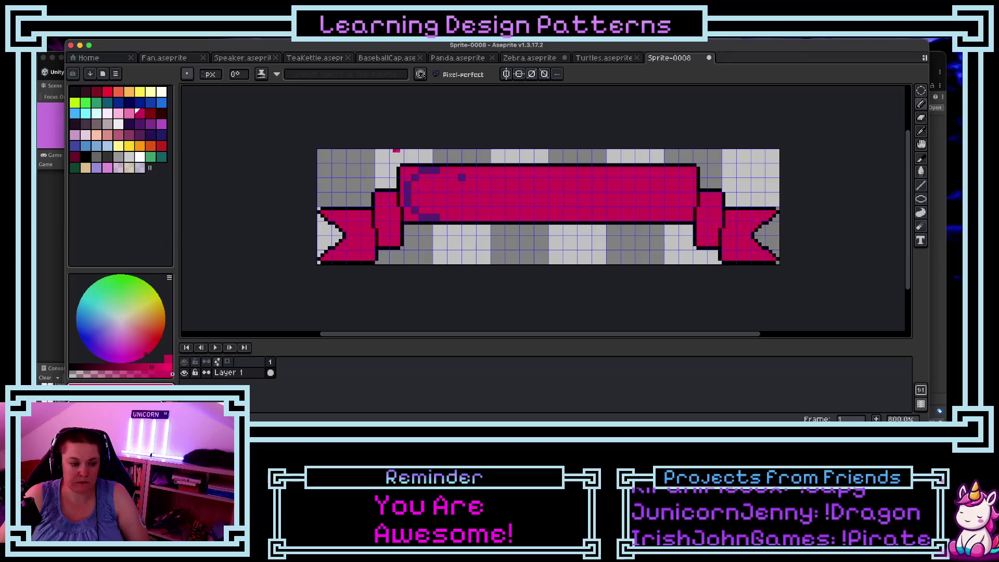
# Step: Sample the dark purple and try diagonal strokes beside the C, undoing each one
pyautogui.press('i')
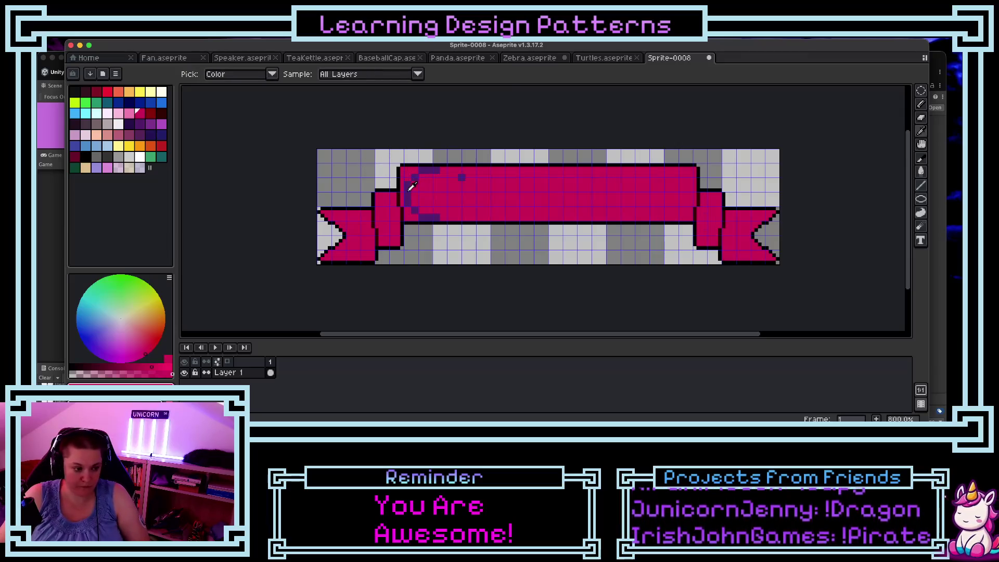
pyautogui.click(409, 187)
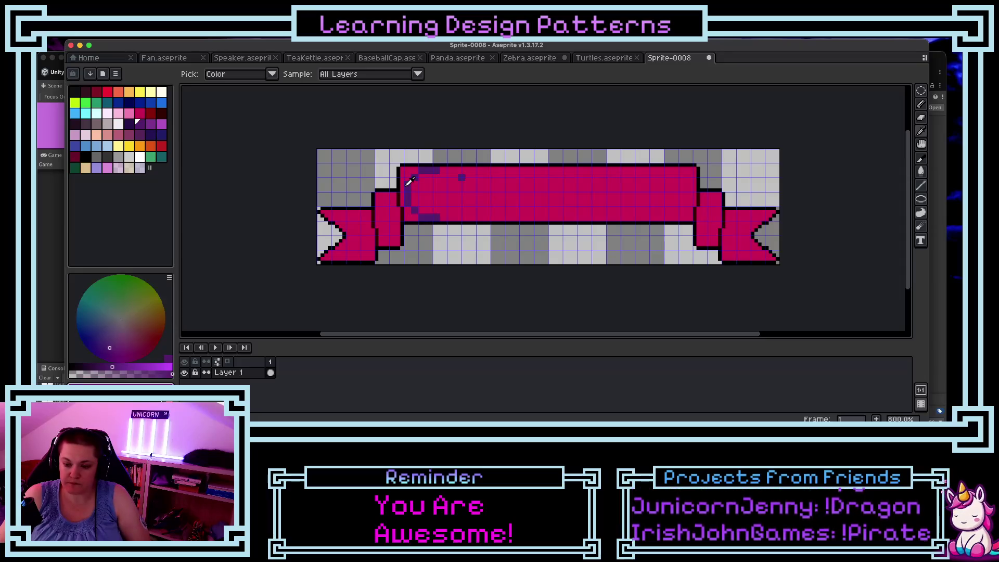
pyautogui.press('b')
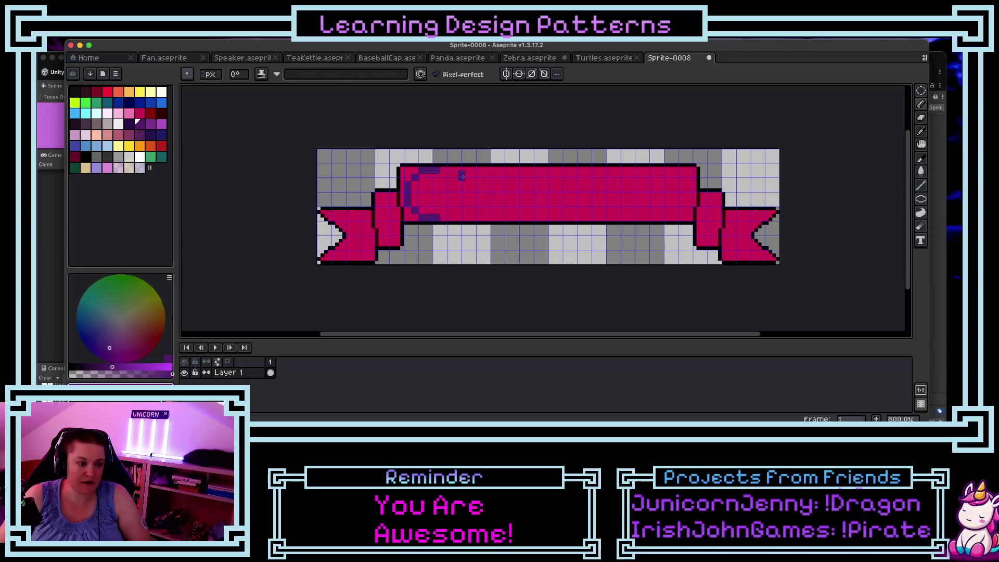
pyautogui.moveTo(462, 178); pyautogui.dragTo(449, 210)
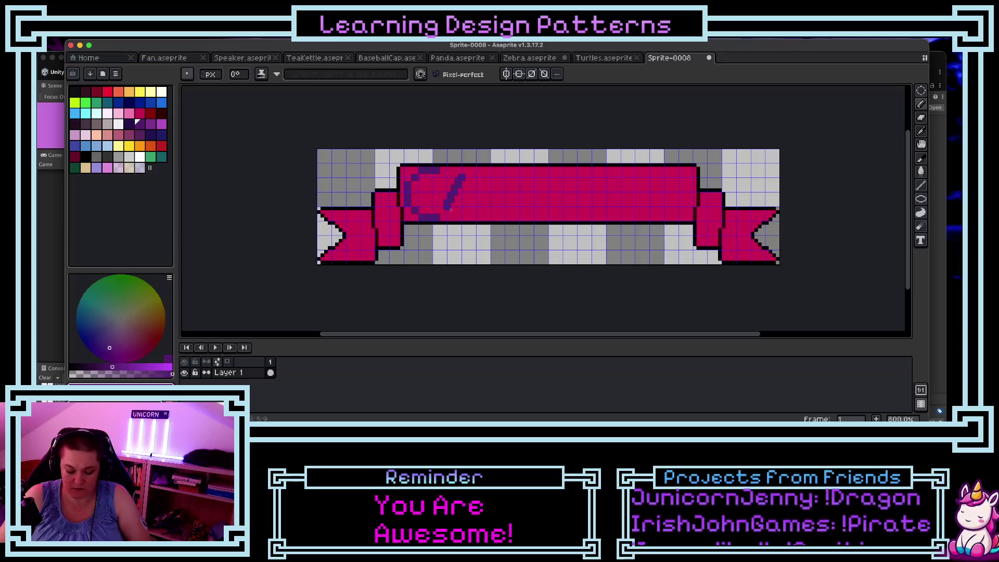
pyautogui.hotkey('ctrl', 'z')
pyautogui.moveTo(462, 178); pyautogui.dragTo(452, 212)
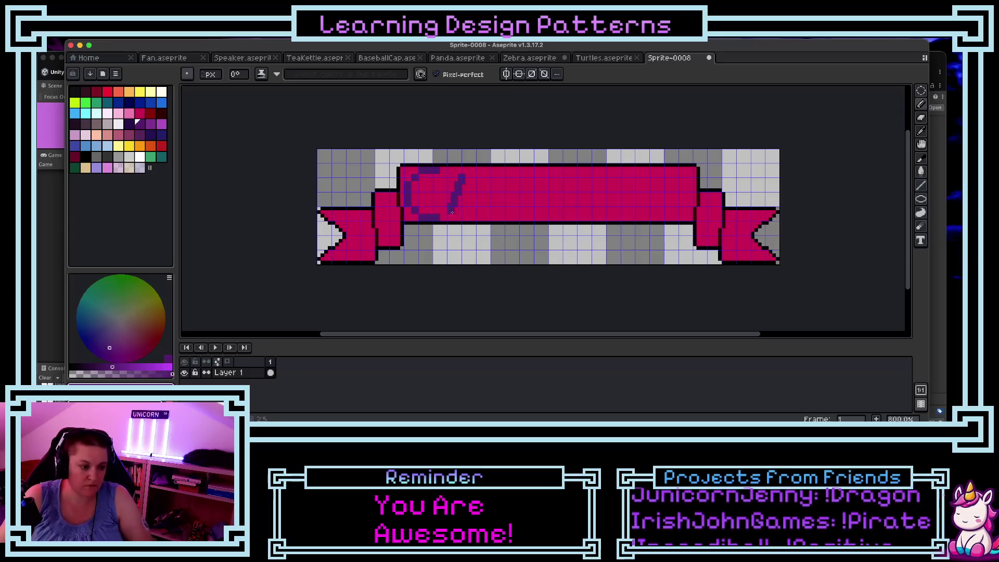
pyautogui.hotkey('ctrl', 'z')
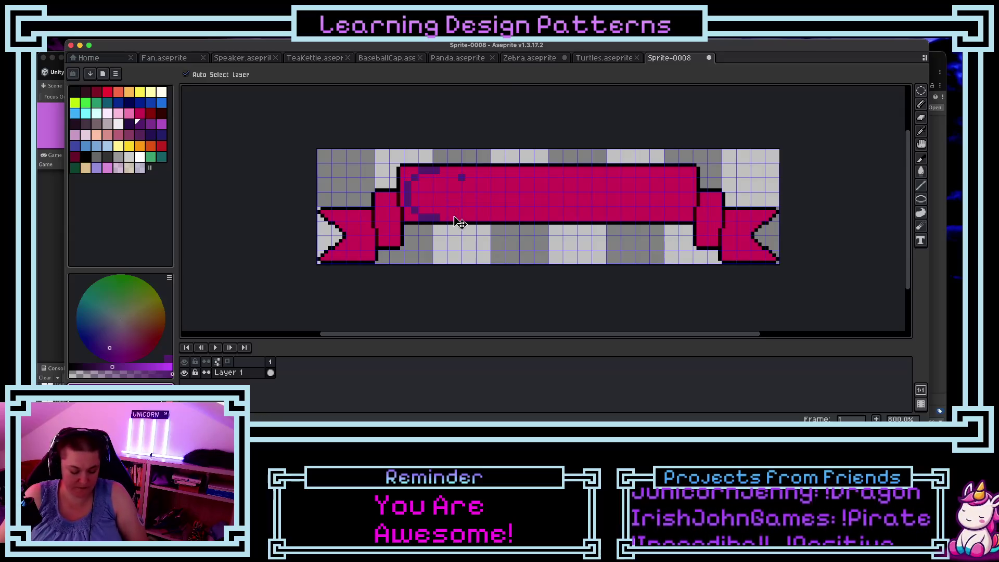
pyautogui.press('b')
# Step: Paint the stray purple pixels over with ribbon pink and resample purple from the C
pyautogui.click(491, 200)
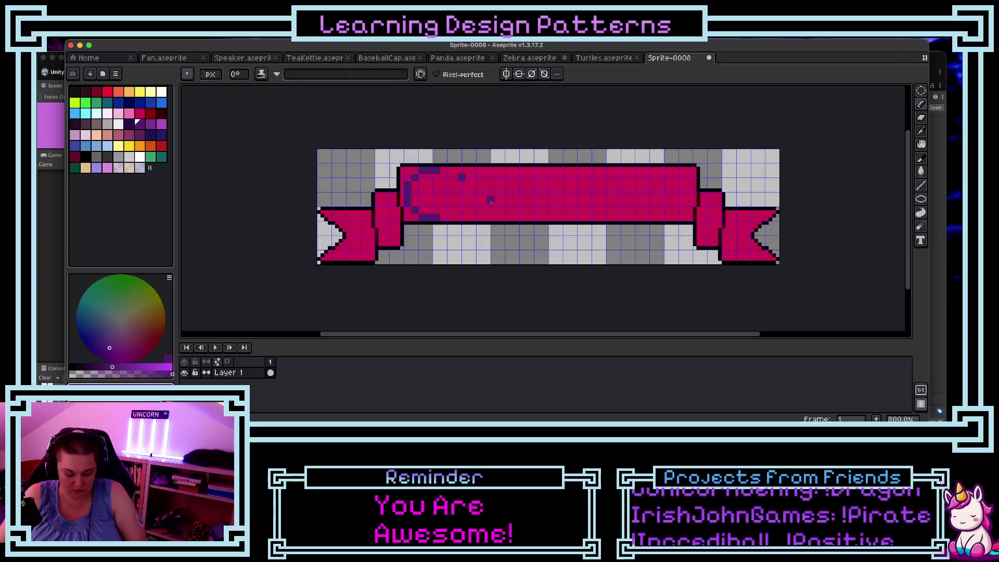
pyautogui.keyDown('alt'); pyautogui.click(495, 194); pyautogui.keyUp('alt')
pyautogui.click(491, 200)
pyautogui.click(461, 178)
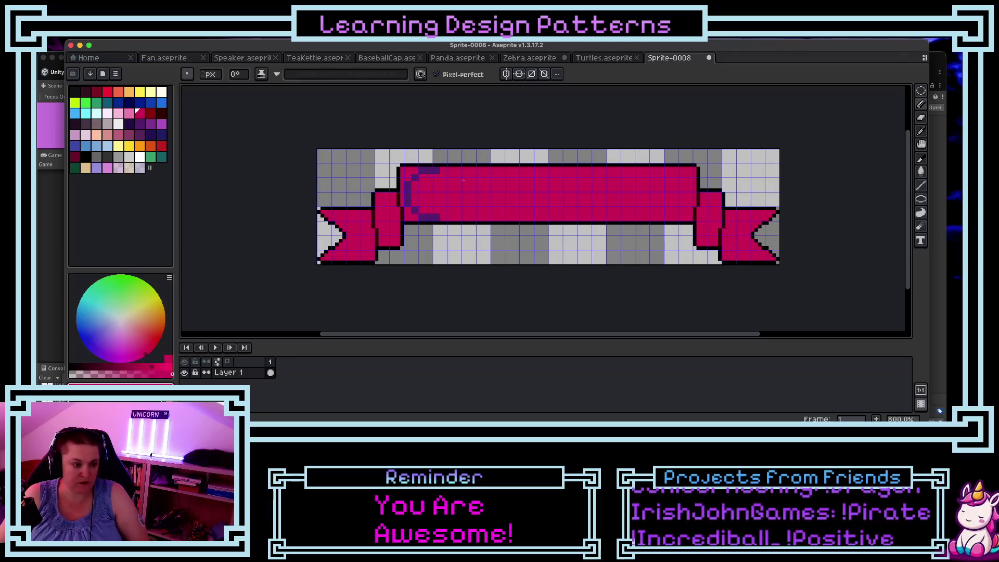
pyautogui.keyDown('alt'); pyautogui.click(431, 168); pyautogui.keyUp('alt')
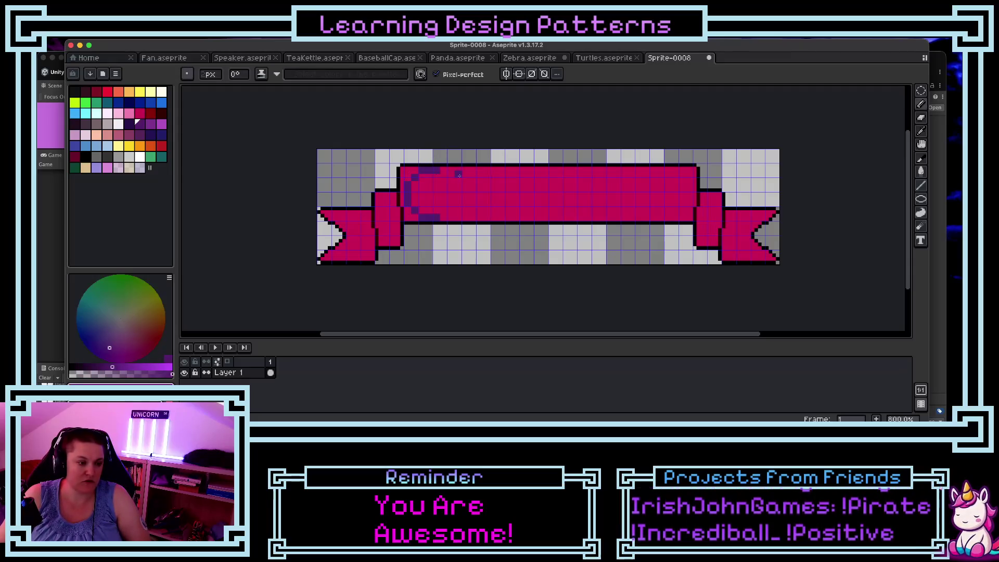
# Step: Pencil two slanted purple strokes and two crossbars forming a # beside the C
pyautogui.moveTo(460, 176); pyautogui.dragTo(451, 212)
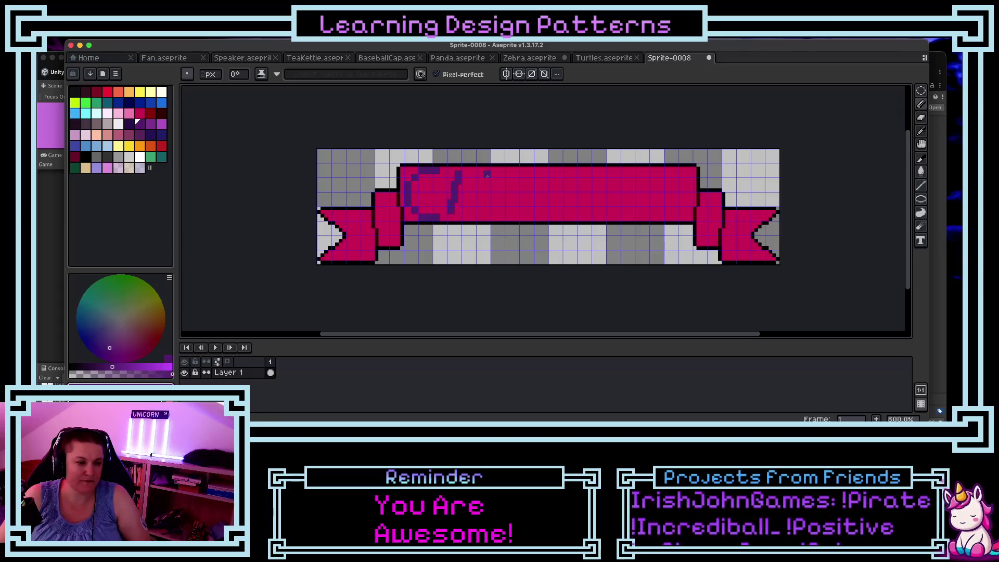
pyautogui.moveTo(487, 176); pyautogui.dragTo(476, 215)
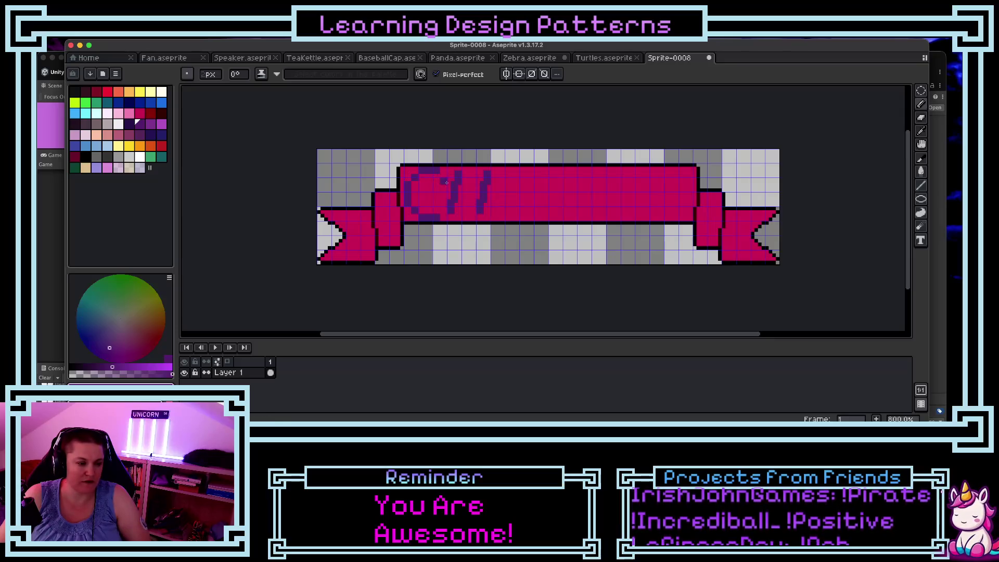
pyautogui.moveTo(445, 181); pyautogui.dragTo(494, 182)
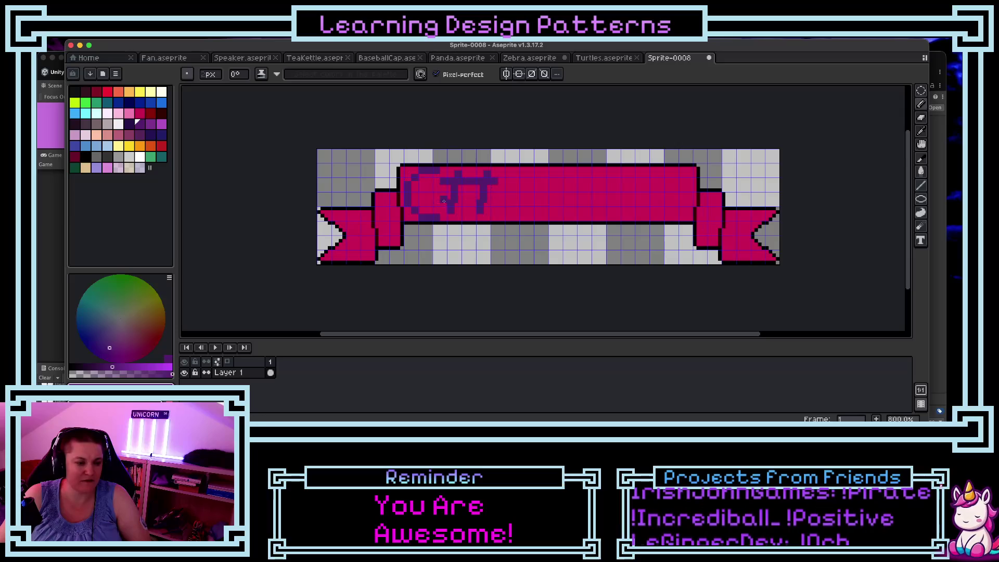
pyautogui.moveTo(444, 201); pyautogui.dragTo(488, 206)
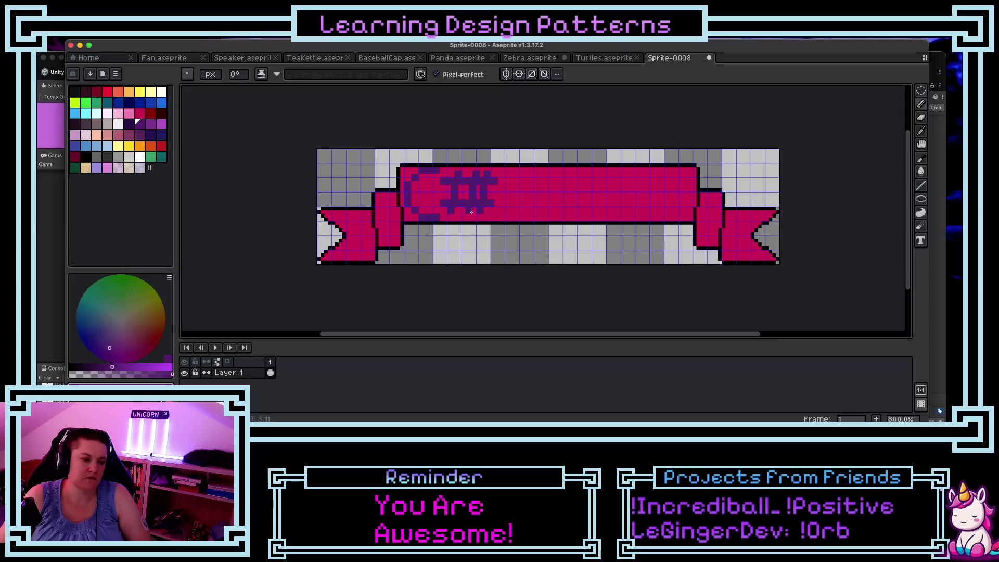
pyautogui.keyDown('alt'); pyautogui.click(551, 183); pyautogui.keyUp('alt')
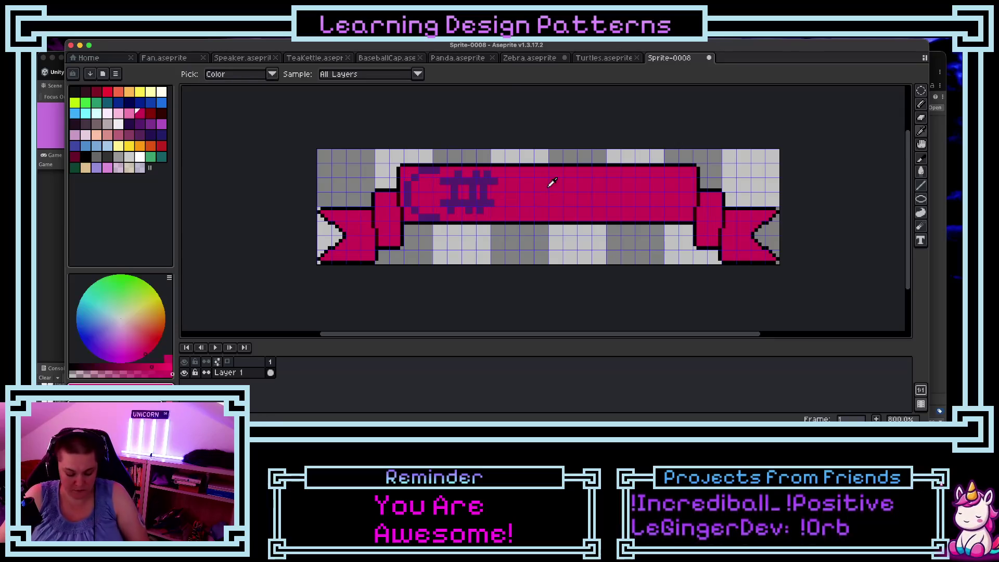
# Step: Touch up the #'s right side with pink and purple pixels, undoing unwanted strokes
pyautogui.moveTo(486, 210); pyautogui.dragTo(483, 182)
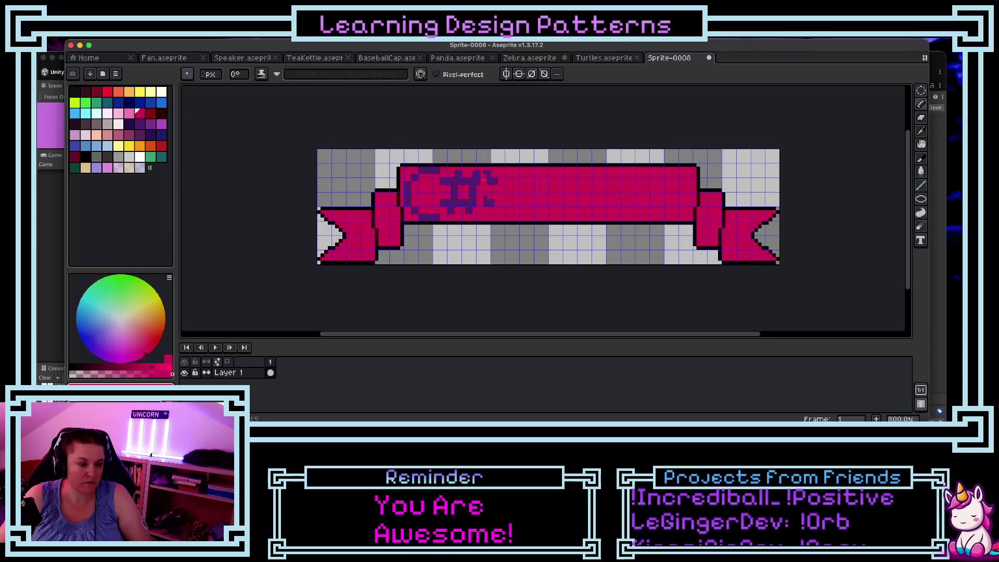
pyautogui.hotkey('ctrl', 'z')
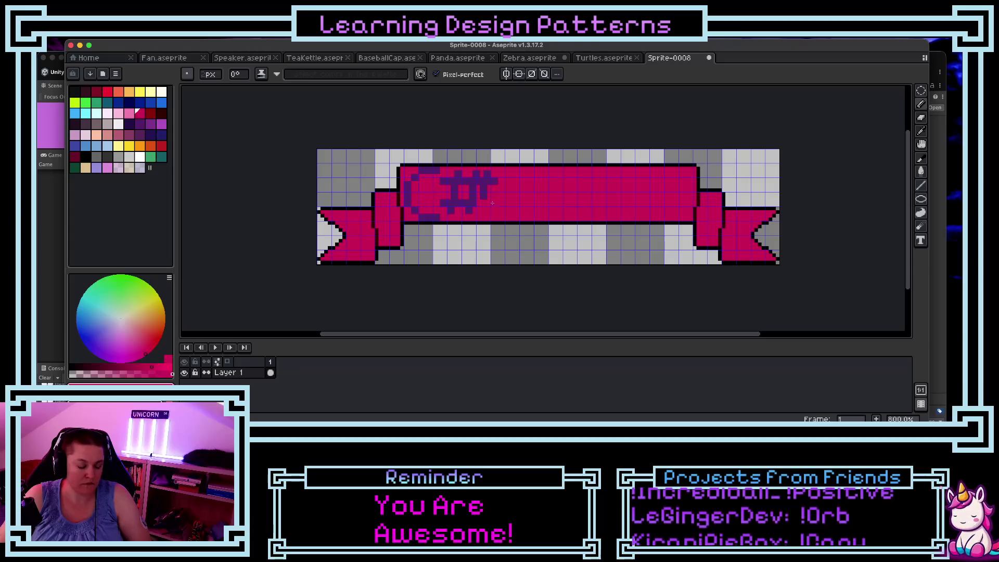
pyautogui.hotkey('ctrl', 'z')
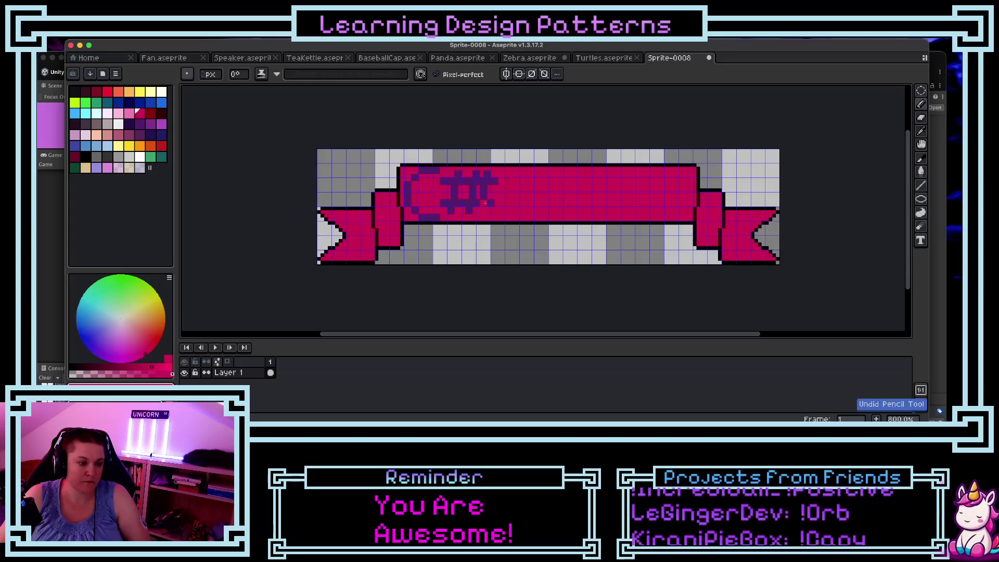
pyautogui.click(489, 204)
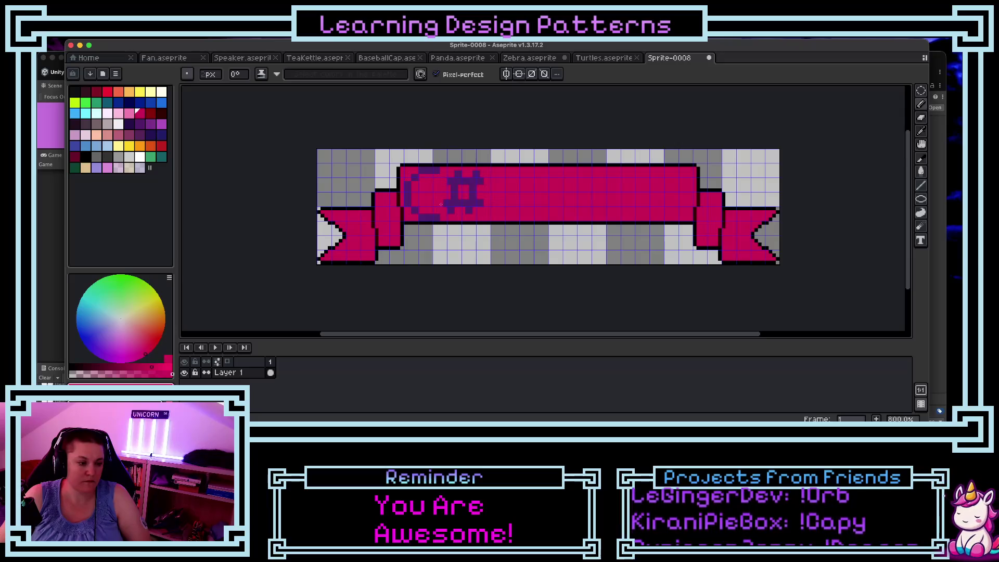
pyautogui.moveTo(468, 197); pyautogui.dragTo(473, 199)
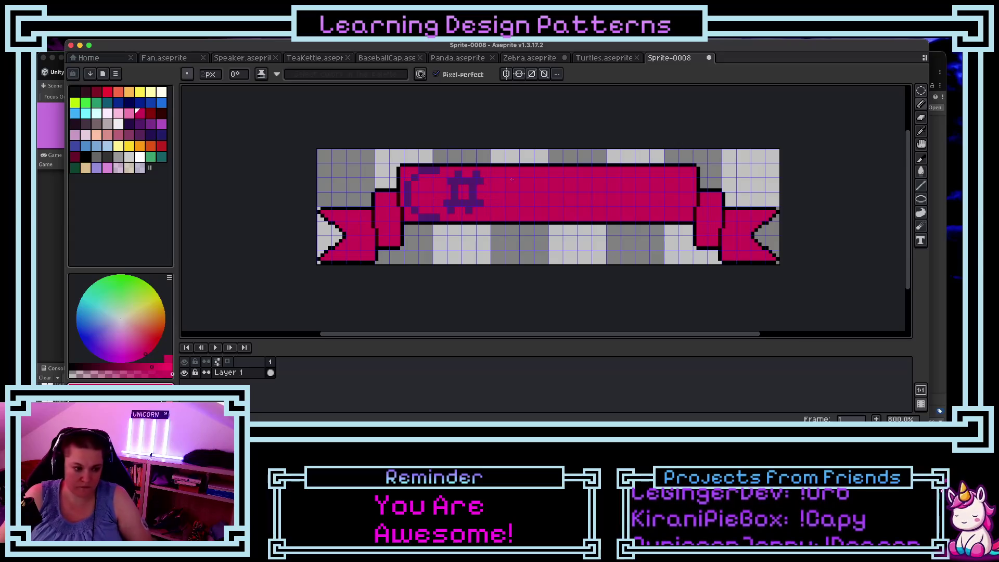
pyautogui.hotkey('ctrl', 'z')
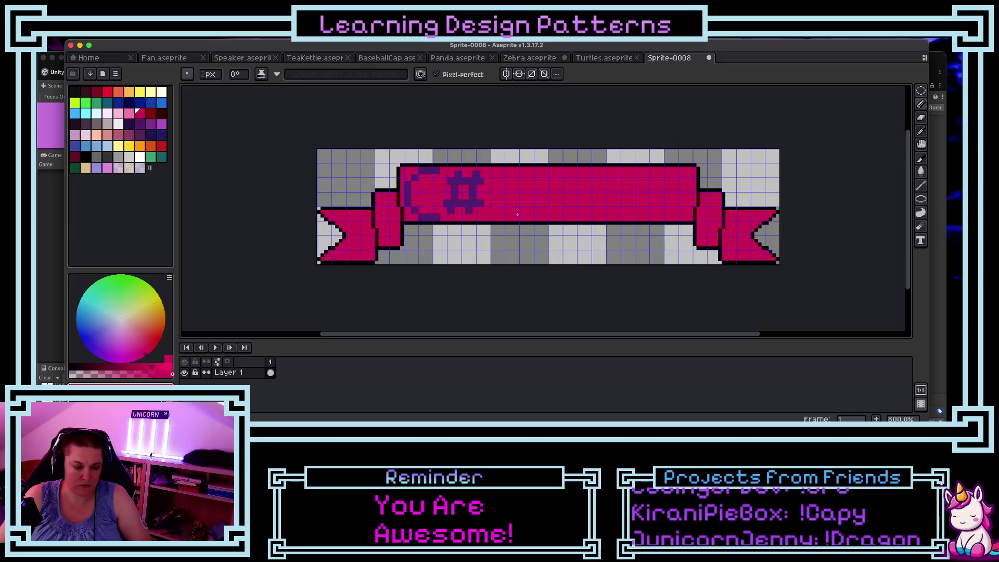
# Step: Sample the dark purple and pencil the M's left stroke and rising diagonal after C#
pyautogui.press('i')
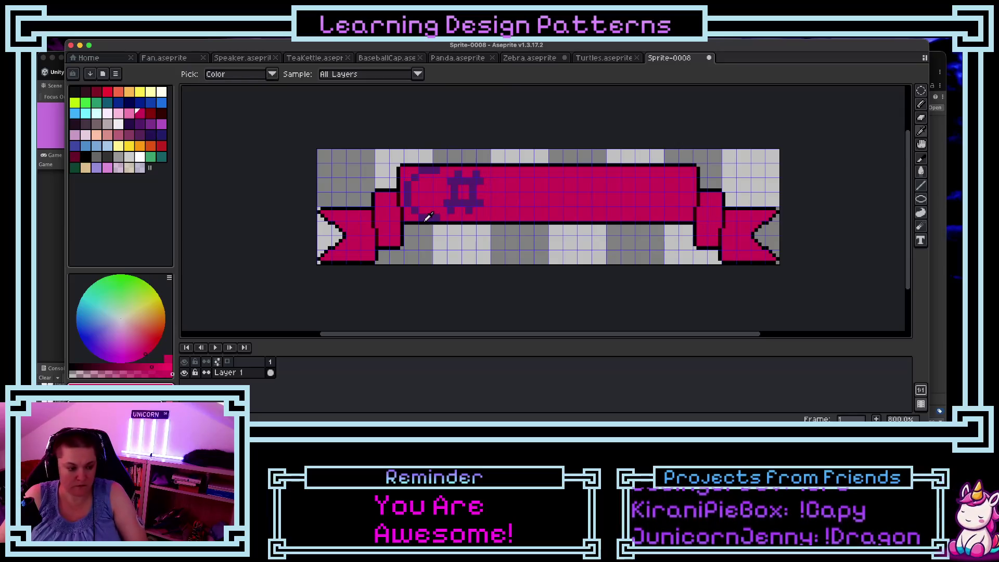
pyautogui.click(428, 217)
pyautogui.press('b')
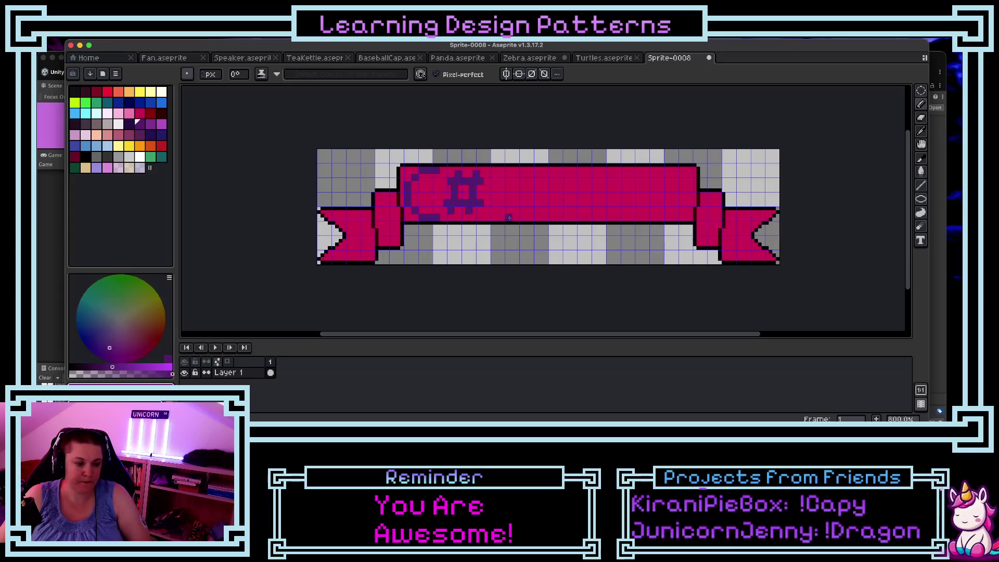
pyautogui.moveTo(510, 218)
pyautogui.mouseDown()
pyautogui.moveTo(511, 177)
pyautogui.moveTo(531, 189)
pyautogui.moveTo(546, 173)
pyautogui.mouseUp()
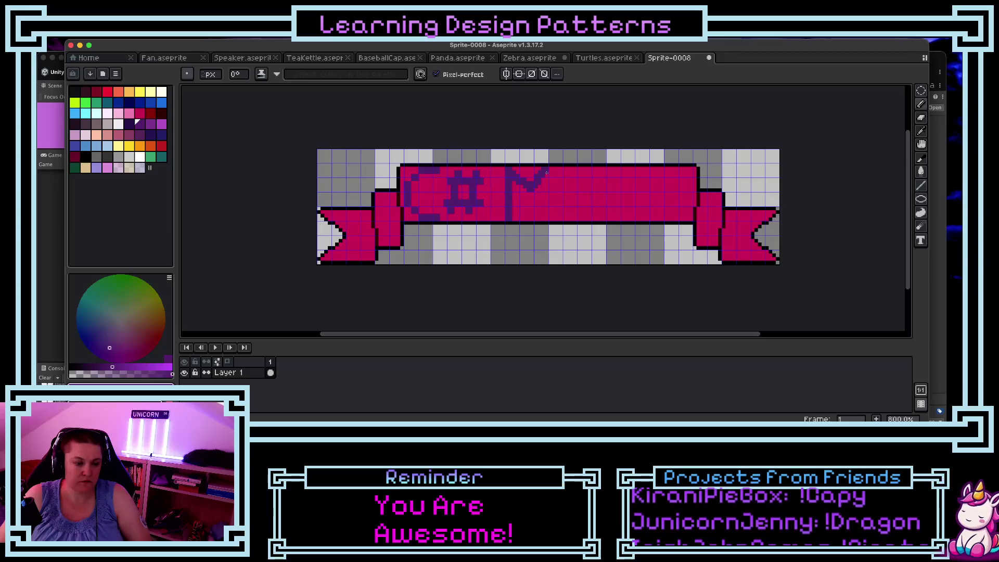
pyautogui.moveTo(546, 172); pyautogui.dragTo(546, 213)
pyautogui.hotkey('ctrl', 'z')
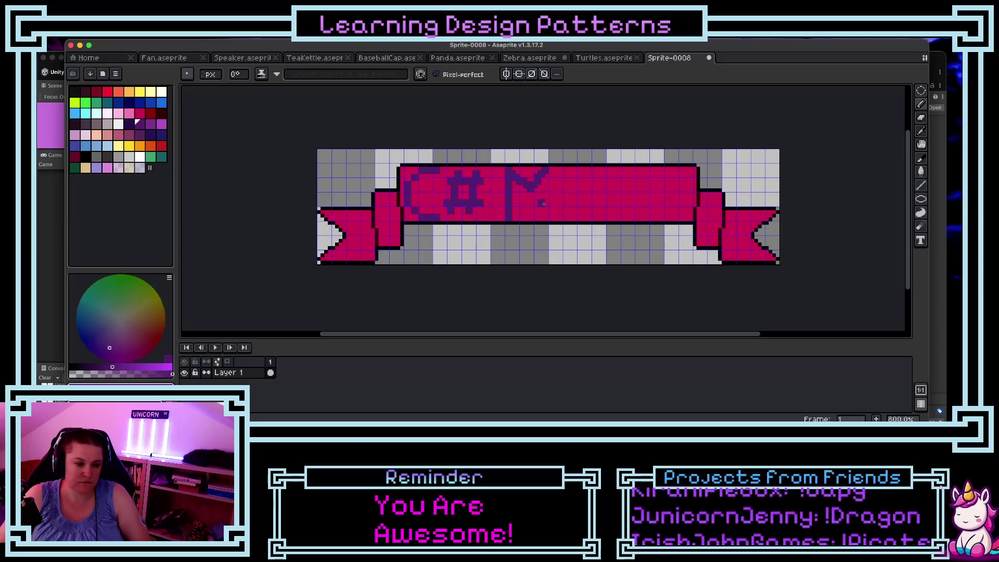
pyautogui.hotkey('ctrl', 'z')
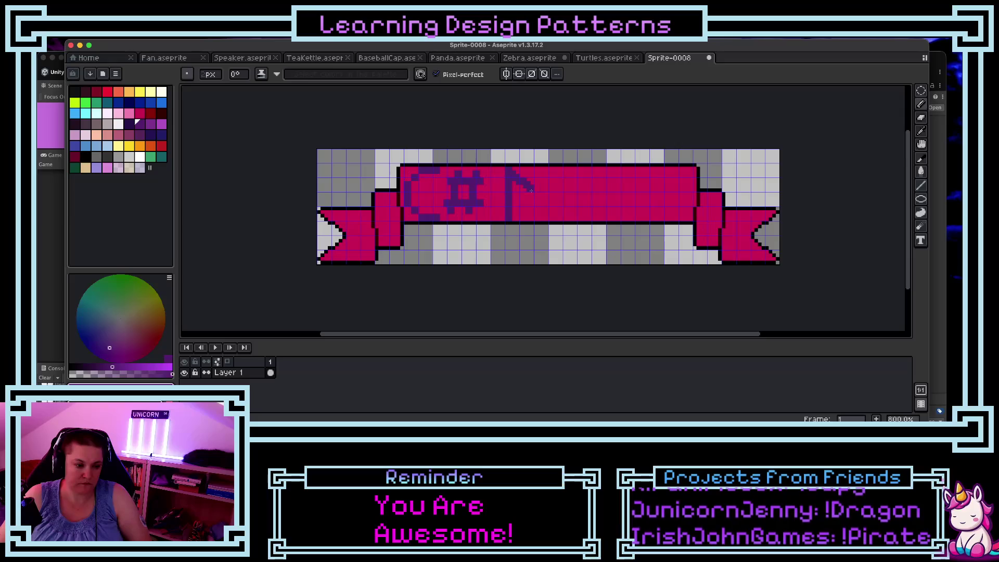
pyautogui.moveTo(531, 191); pyautogui.dragTo(555, 175)
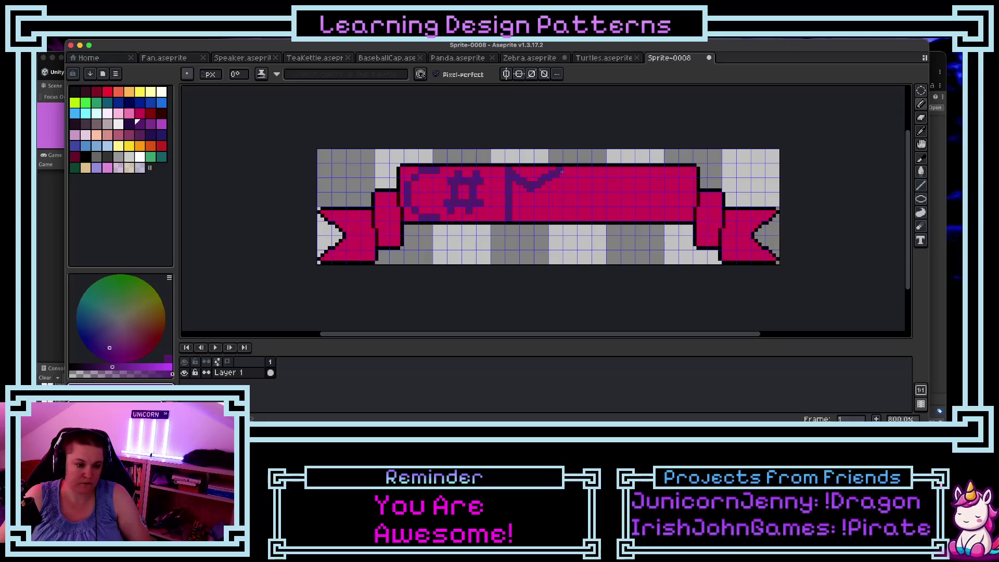
# Step: Rework the M's diagonal and right stroke down to the ribbon bottom, undoing misdrawn strokes
pyautogui.hotkey('ctrl', 'z')
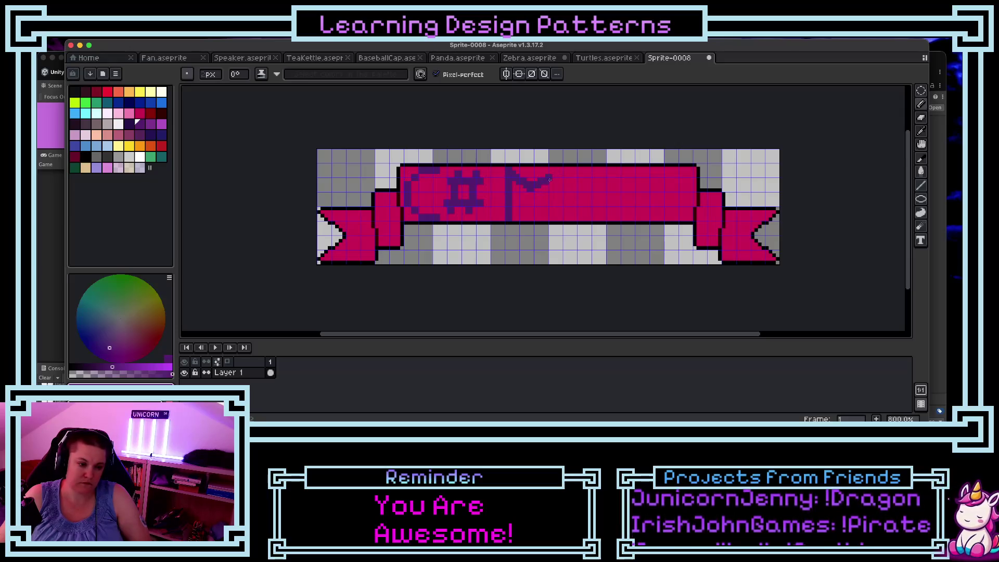
pyautogui.moveTo(550, 179); pyautogui.dragTo(555, 174)
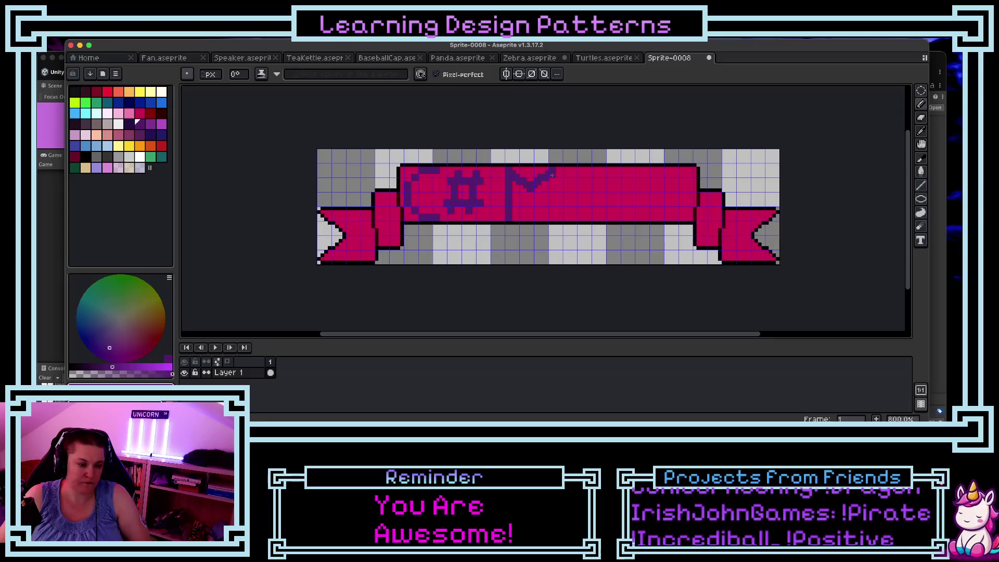
pyautogui.moveTo(553, 174); pyautogui.dragTo(553, 220)
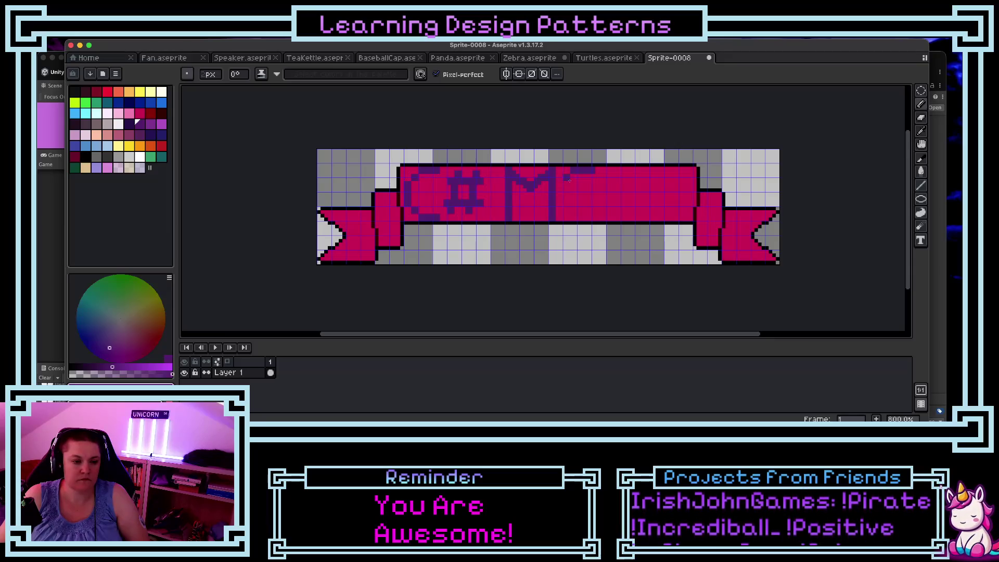
pyautogui.hotkey('ctrl', 'z')
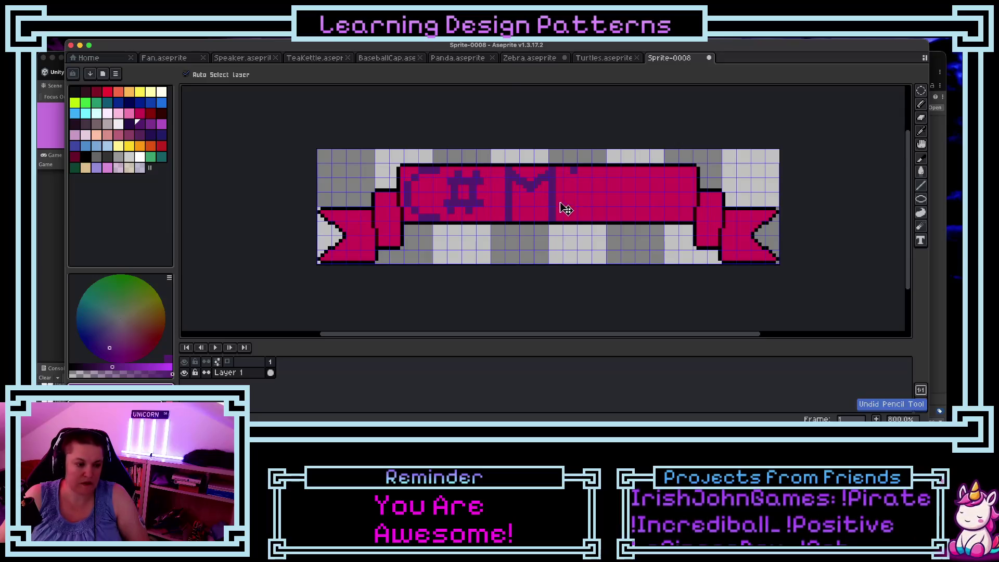
pyautogui.hotkey('ctrl', 'z')
pyautogui.hotkey('ctrl', 'z')
pyautogui.hotkey('ctrl', 'z')
pyautogui.press('b')
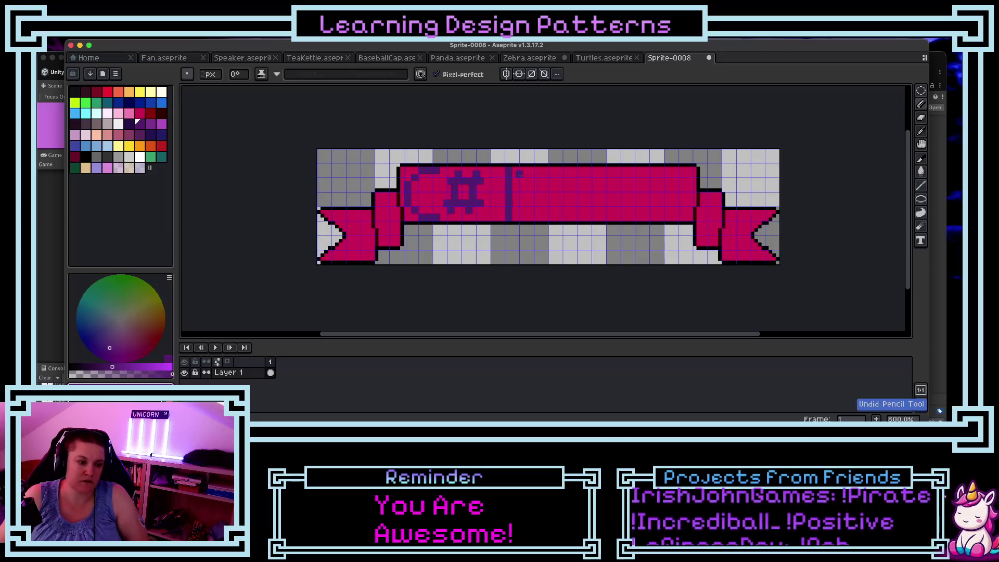
pyautogui.moveTo(517, 175)
pyautogui.mouseDown()
pyautogui.moveTo(531, 186)
pyautogui.moveTo(555, 171)
pyautogui.mouseUp()
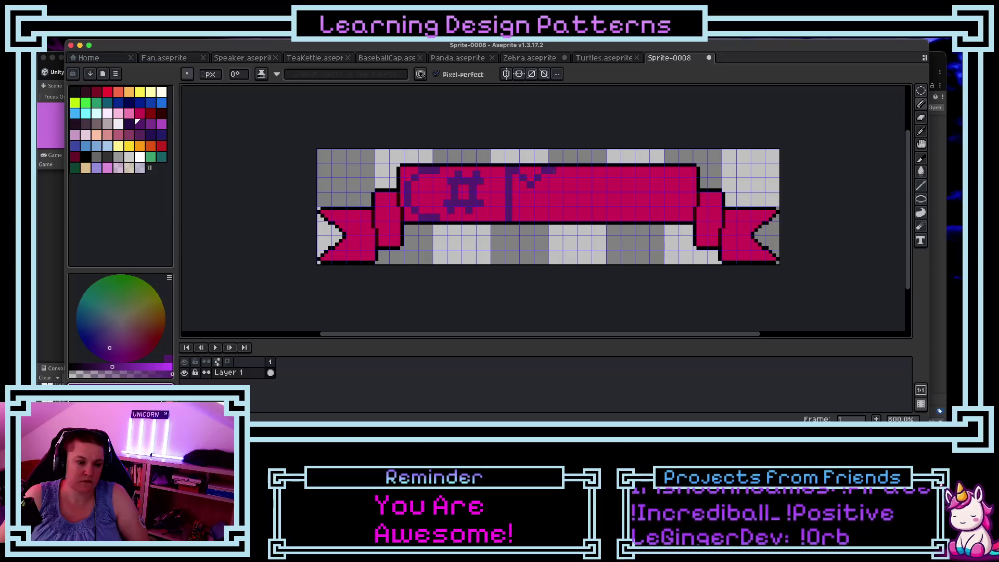
pyautogui.hotkey('ctrl', 'z')
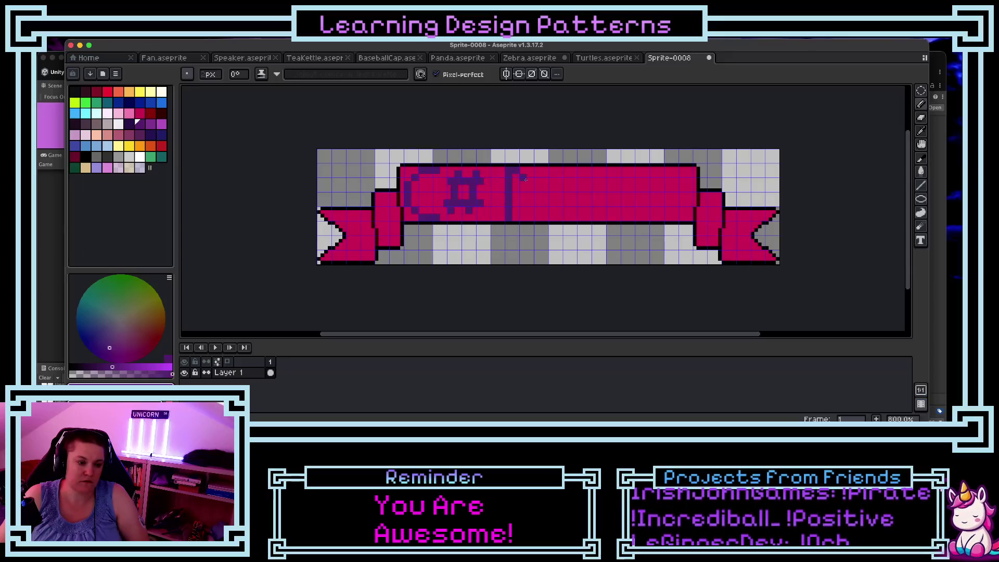
pyautogui.moveTo(540, 180)
pyautogui.mouseDown()
pyautogui.moveTo(547, 173)
pyautogui.moveTo(551, 211)
pyautogui.mouseUp()
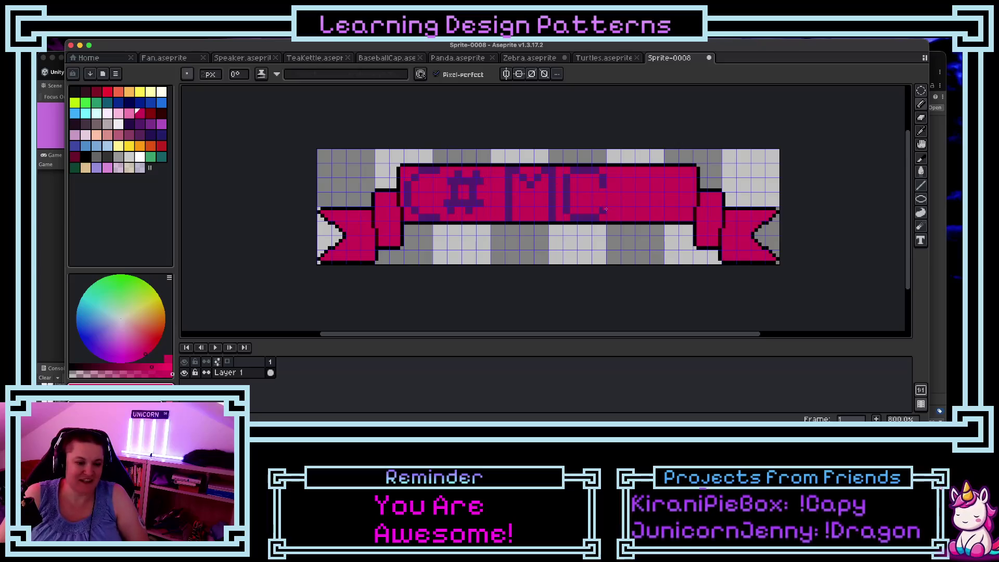
# Step: Sample the dark purple from the letters and pencil the last C closed into an O
pyautogui.press('i')
pyautogui.click(605, 188)
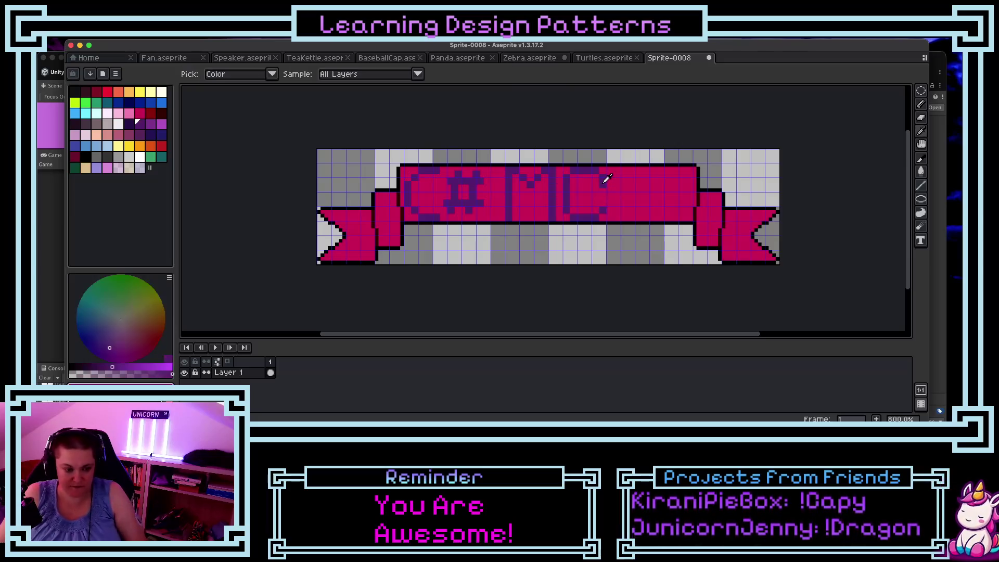
pyautogui.press('b')
pyautogui.moveTo(604, 211); pyautogui.dragTo(603, 193)
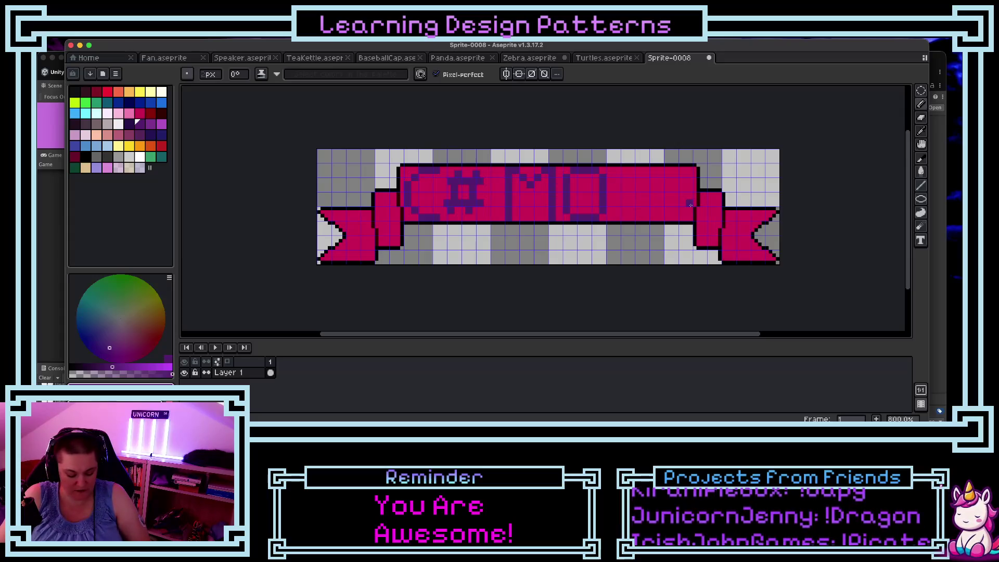
# Step: Undo the letter strokes after C#, then return to the Pencil tool
pyautogui.hotkey('ctrl', 'z')
pyautogui.hotkey('ctrl', 'z')
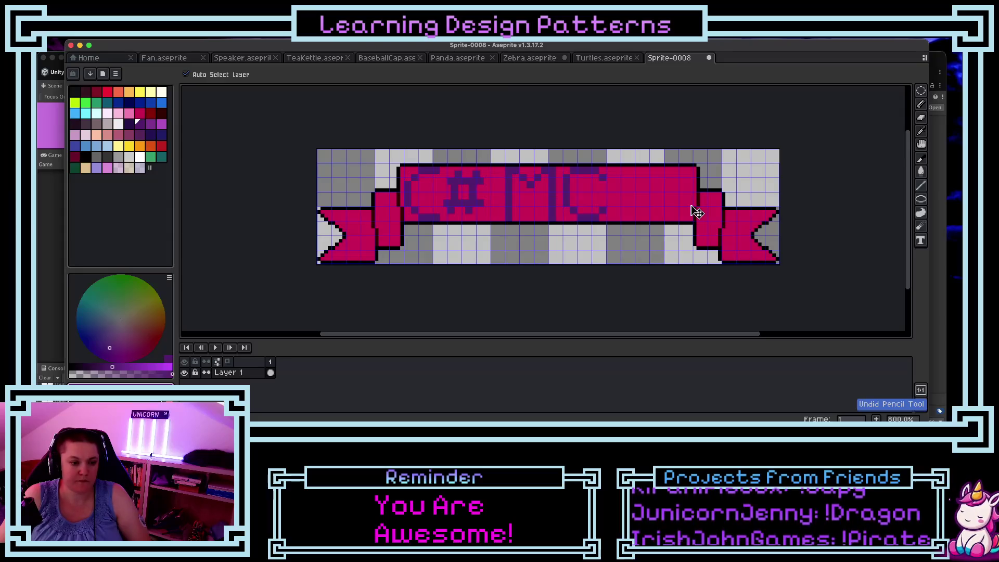
pyautogui.hotkey('ctrl', 'z')
pyautogui.hotkey('ctrl', 'z')
pyautogui.hotkey('ctrl', 'z')
pyautogui.hotkey('ctrl', 'z')
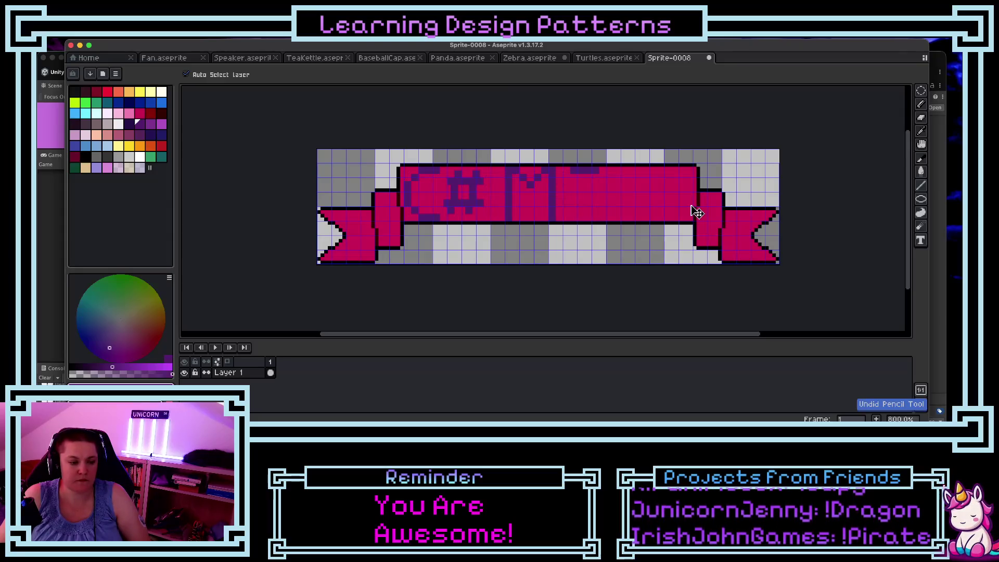
pyautogui.hotkey('ctrl', 'z')
pyautogui.hotkey('ctrl', 'z')
pyautogui.hotkey('ctrl', 'z')
pyautogui.hotkey('ctrl', 'z')
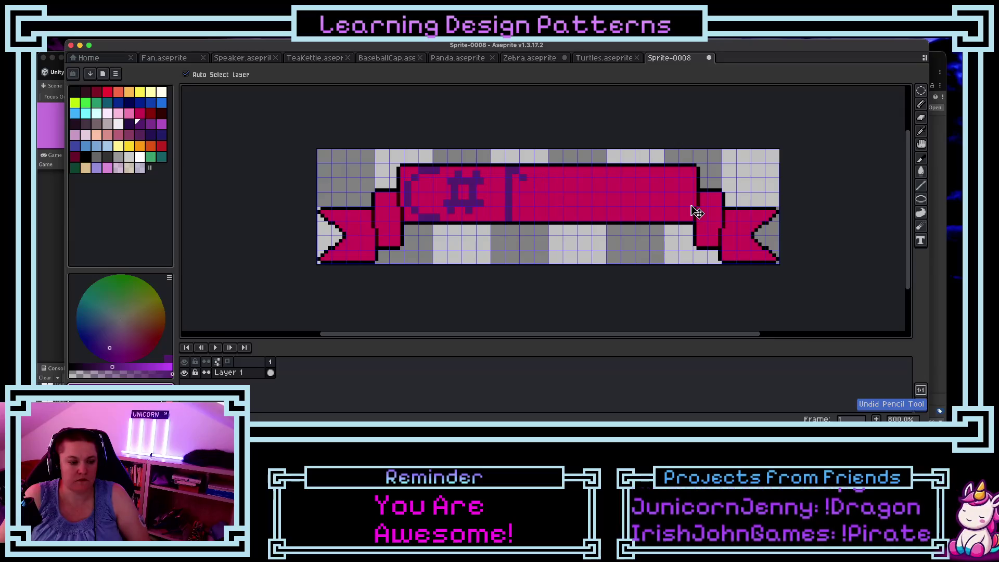
pyautogui.hotkey('ctrl', 'z')
pyautogui.press('i')
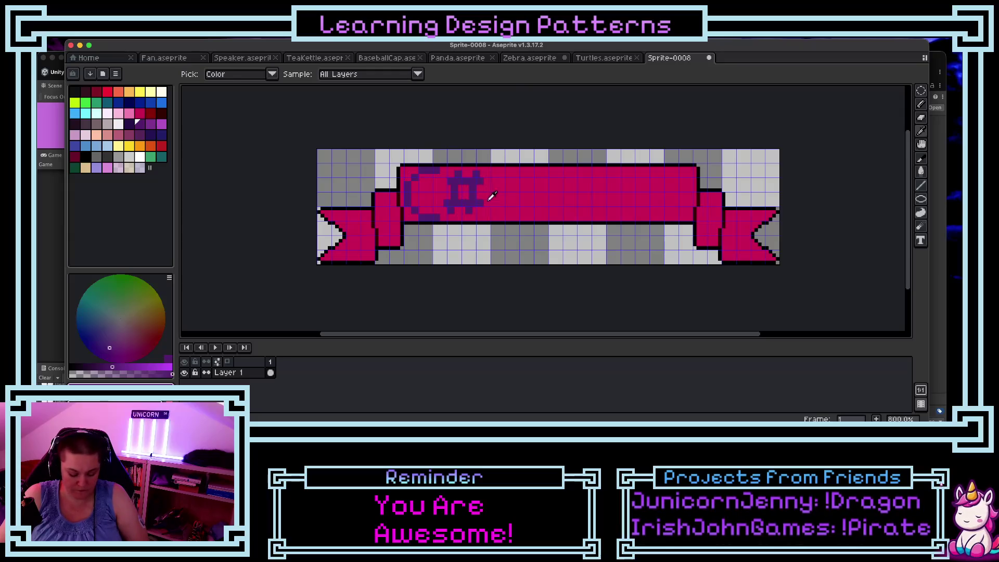
pyautogui.press('b')
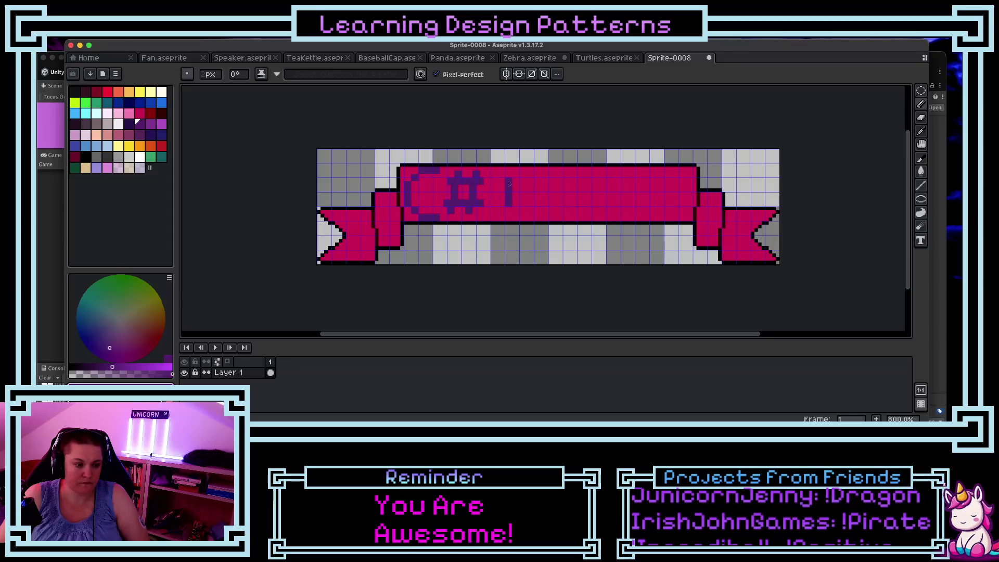
# Step: Pencil the M and O in dark purple after C#, then start the N
pyautogui.click(520, 184)
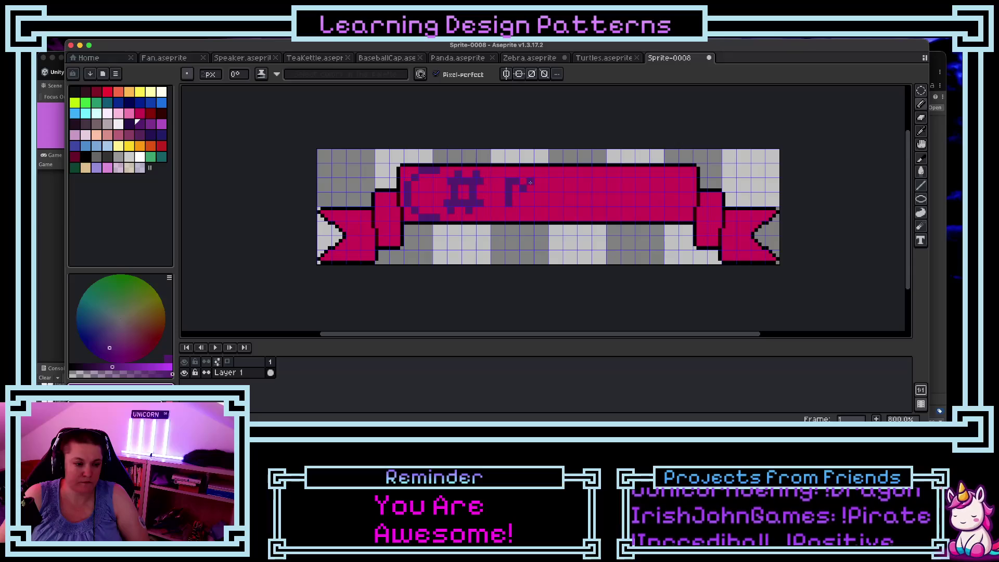
pyautogui.moveTo(540, 182)
pyautogui.mouseDown()
pyautogui.moveTo(539, 205)
pyautogui.moveTo(552, 203)
pyautogui.mouseUp()
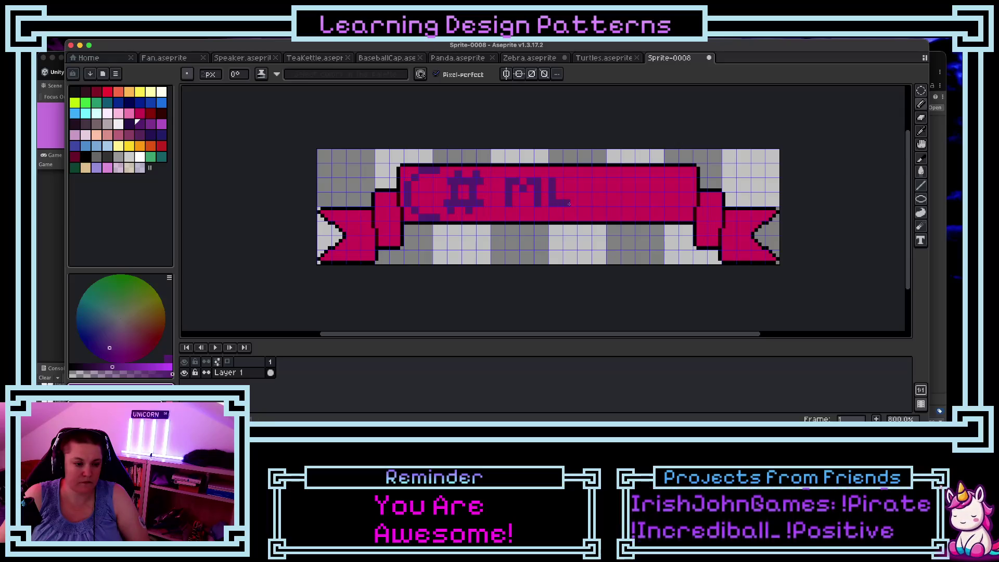
pyautogui.moveTo(569, 198); pyautogui.dragTo(569, 182)
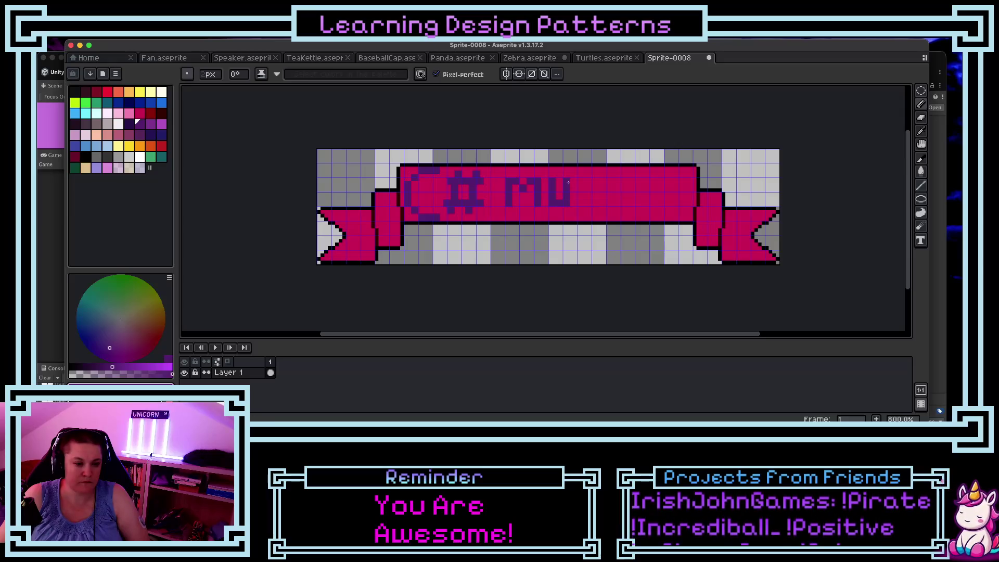
pyautogui.moveTo(582, 181)
pyautogui.mouseDown()
pyautogui.moveTo(582, 205)
pyautogui.moveTo(600, 203)
pyautogui.moveTo(603, 180)
pyautogui.moveTo(615, 181)
pyautogui.moveTo(629, 211)
pyautogui.moveTo(673, 205)
pyautogui.mouseUp()
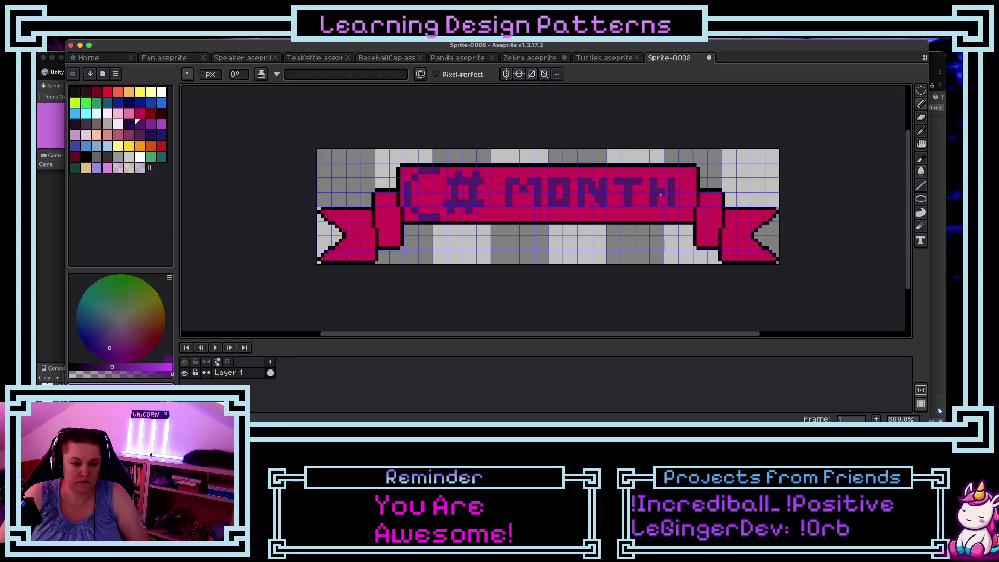
pyautogui.scroll(-1, 521, 229)
# Step: Bucket-fill the magenta ribbon dark blue, with Contiguous off to catch every magenta pixel
pyautogui.scroll(1, 643, 276)
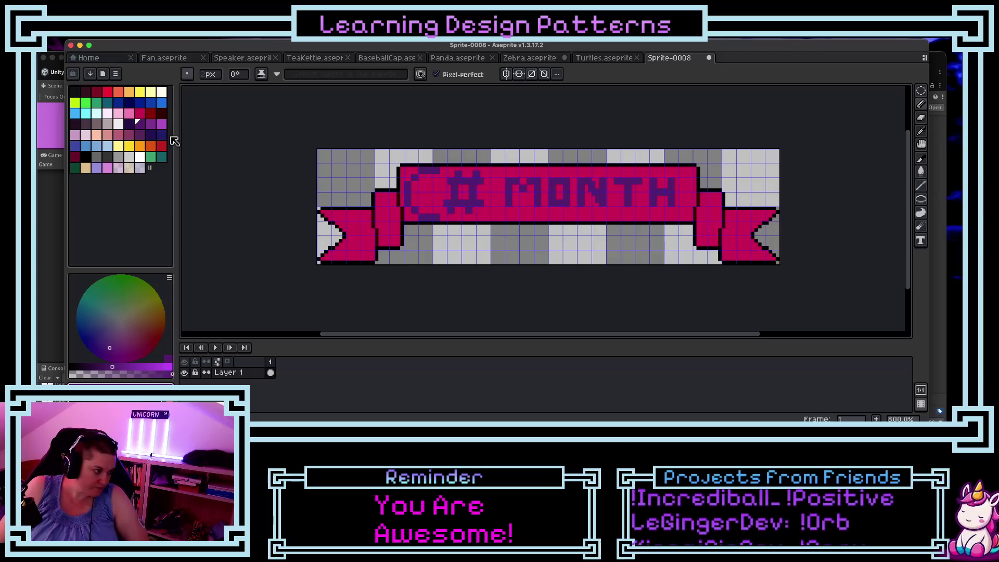
pyautogui.click(96, 148)
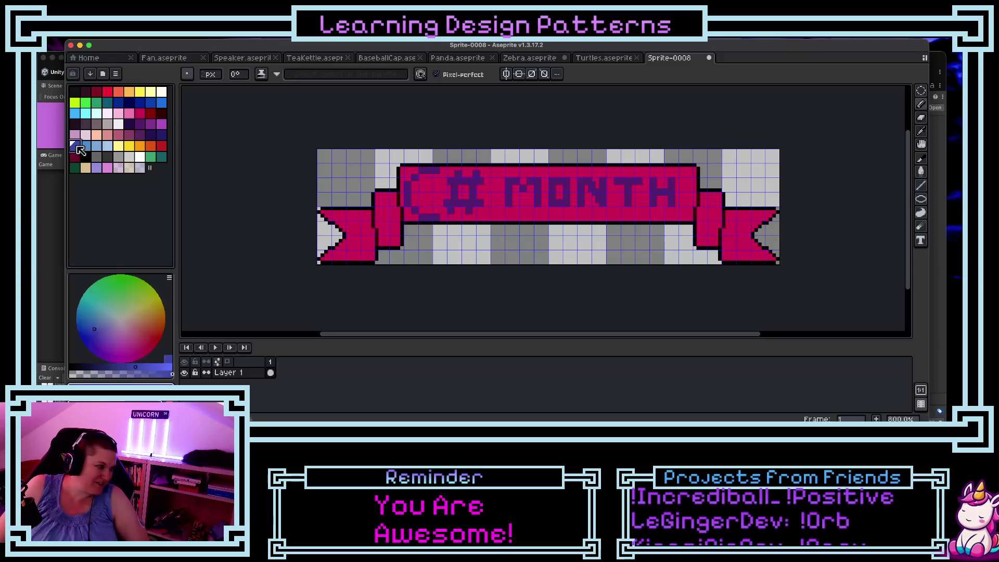
pyautogui.click(139, 103)
pyautogui.click(488, 215)
pyautogui.hotkey('ctrl', 'z')
pyautogui.press('g')
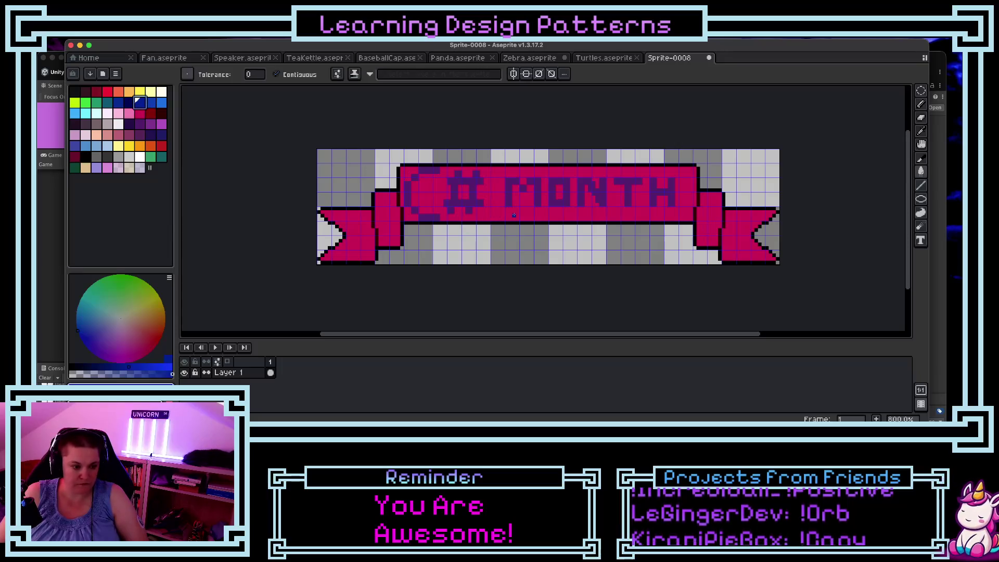
pyautogui.click(514, 214)
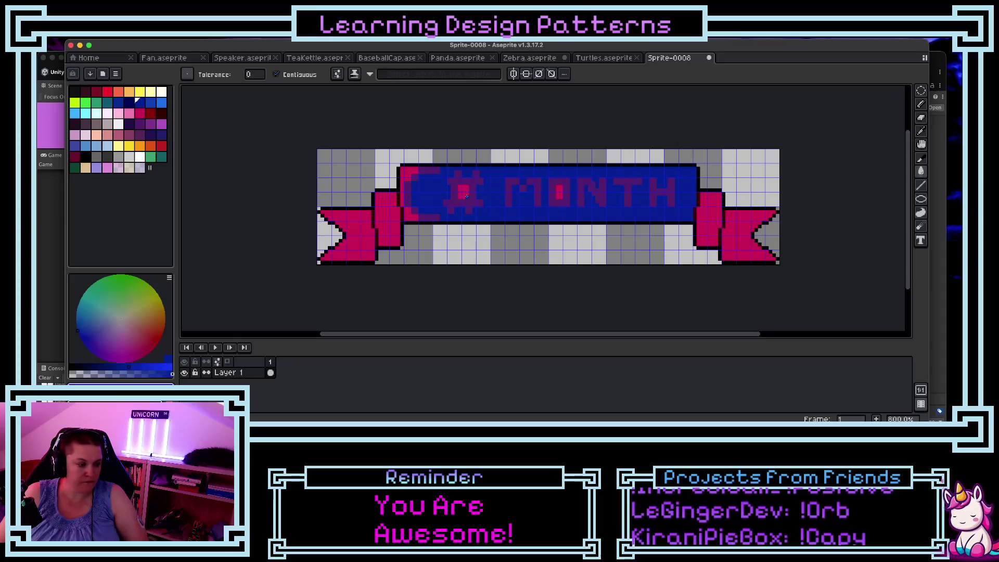
pyautogui.click(276, 74)
pyautogui.click(349, 237)
# Step: Fill the C# MONTH letters lighter blue, using a brighter light blue for the #
pyautogui.click(151, 102)
pyautogui.click(471, 182)
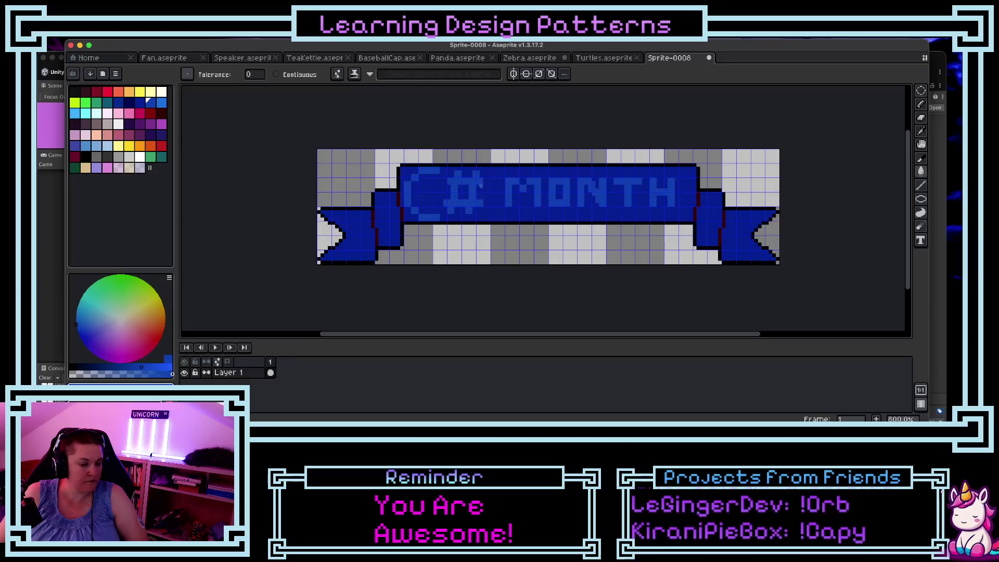
pyautogui.click(162, 102)
pyautogui.click(479, 183)
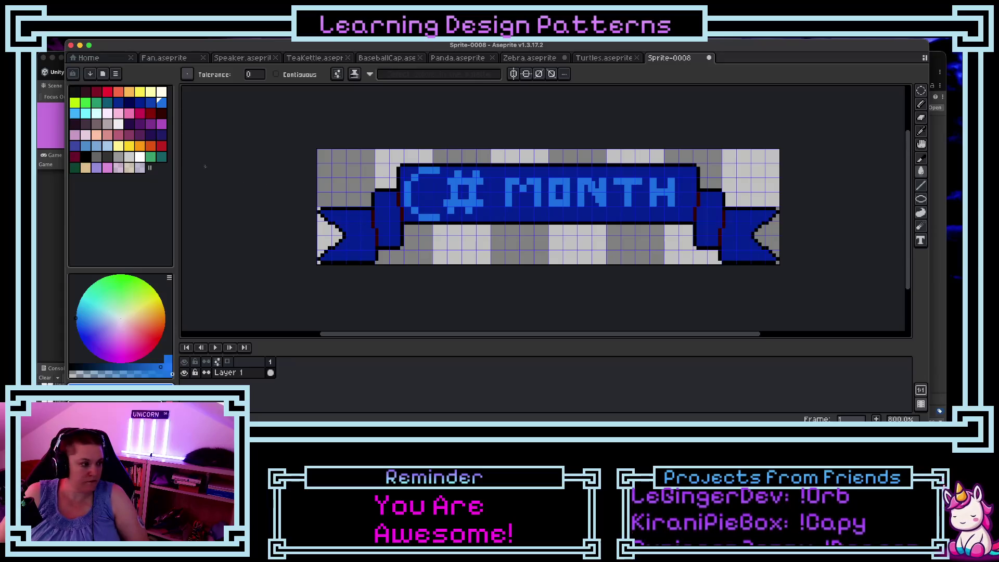
pyautogui.click(76, 114)
pyautogui.click(474, 182)
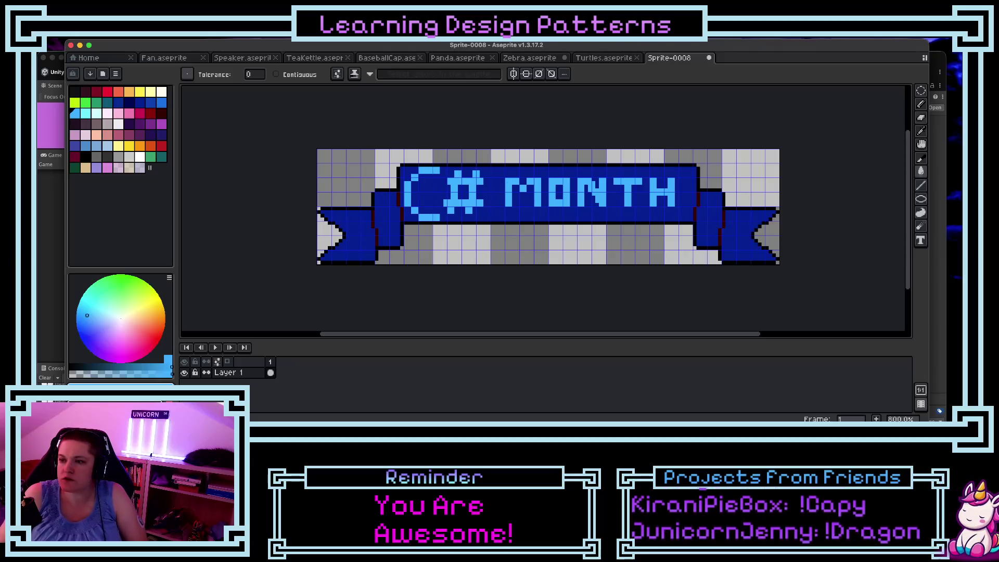
# Step: Back in Aseprite, bucket-fill the ribbon's dark fold-line pixels with blue
pyautogui.press('super+Tab')
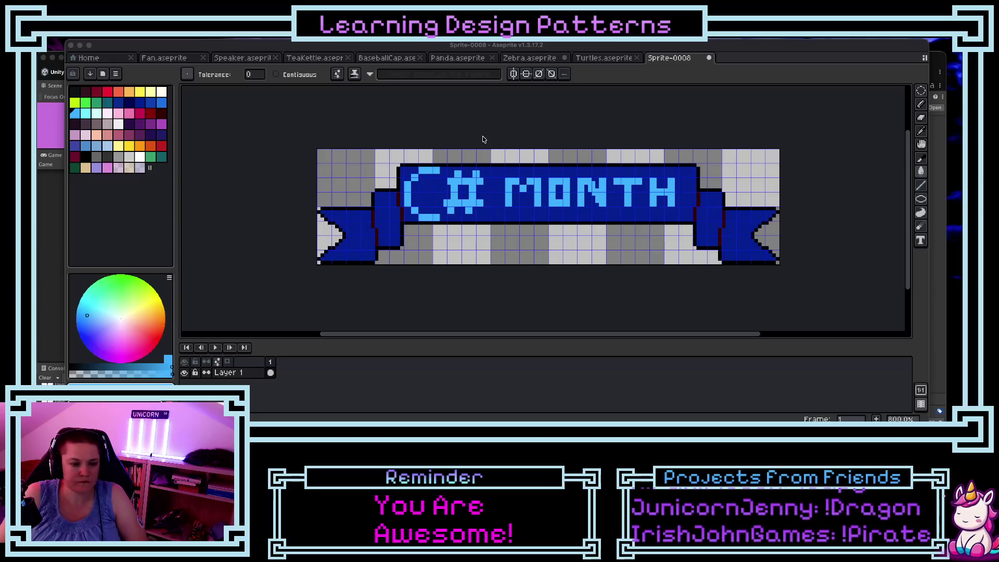
pyautogui.click(147, 112)
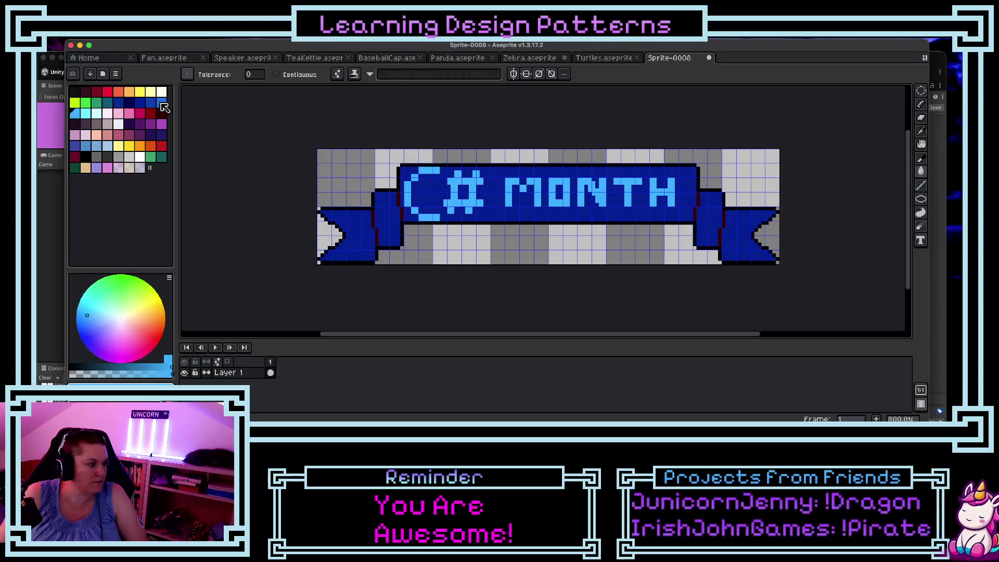
pyautogui.click(162, 102)
pyautogui.click(372, 215)
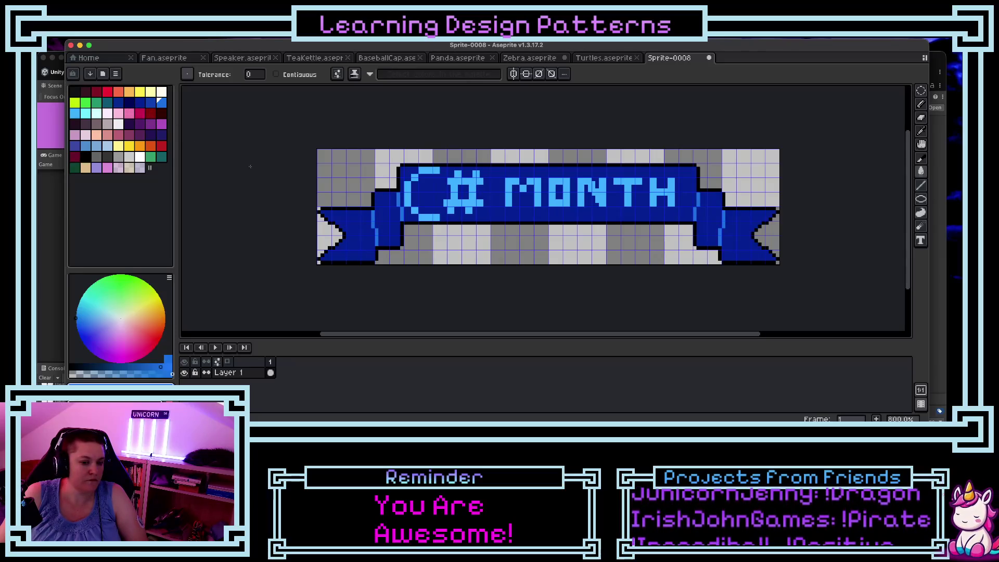
# Step: Marquee-select the whole zebra in Zebra.aseprite and paste it onto the Sprite-0008 banner
pyautogui.scroll(-3, 605, 258)
pyautogui.scroll(-1, 604, 258)
pyautogui.scroll(2, 604, 257)
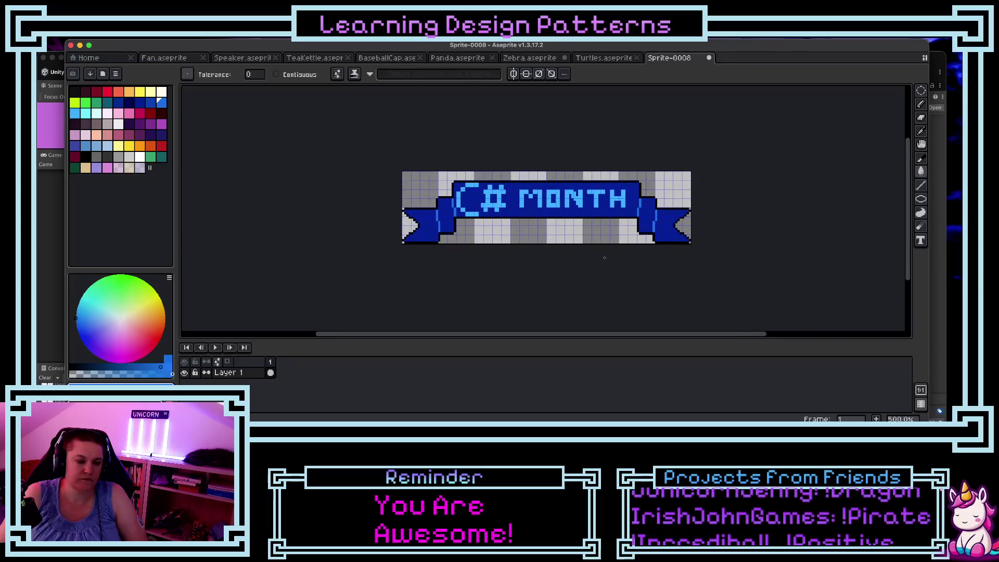
pyautogui.scroll(1, 615, 278)
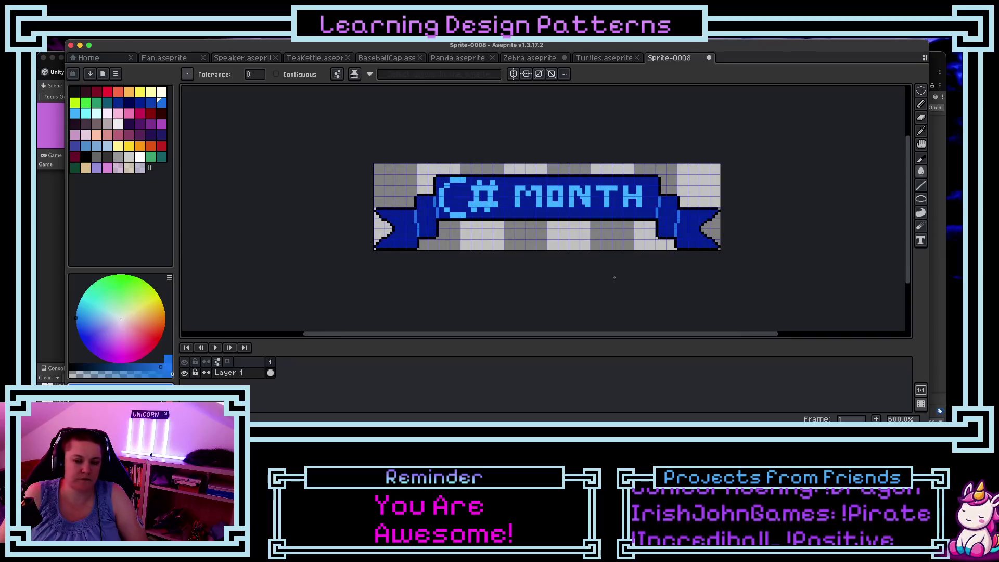
pyautogui.click(530, 58)
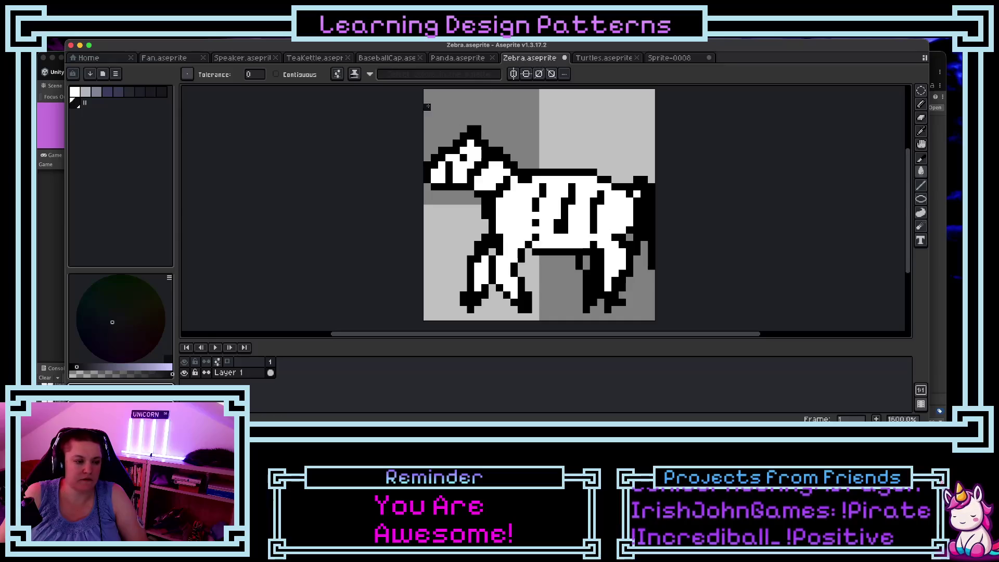
pyautogui.click(921, 91)
pyautogui.click(880, 90)
pyautogui.click(539, 107)
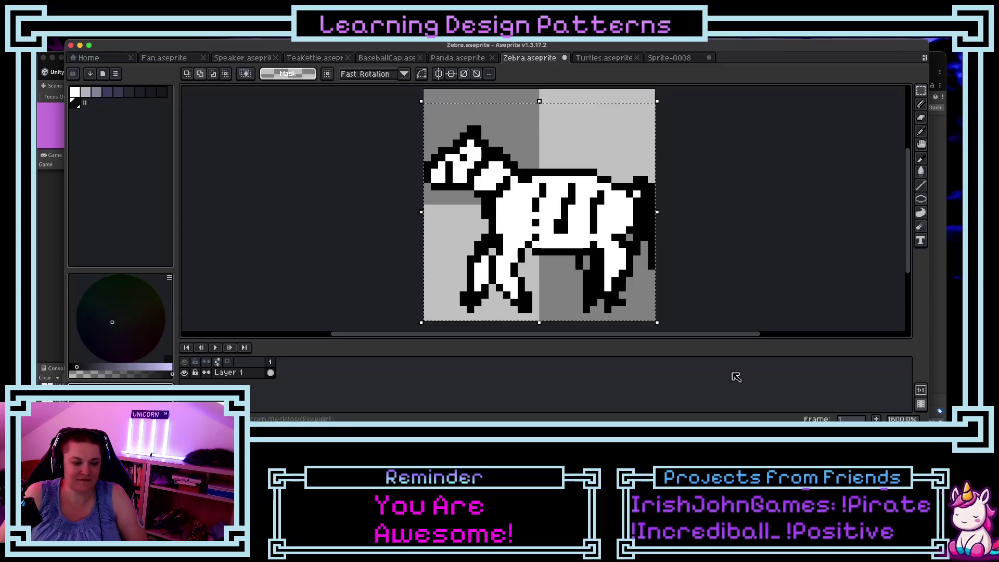
pyautogui.click(669, 57)
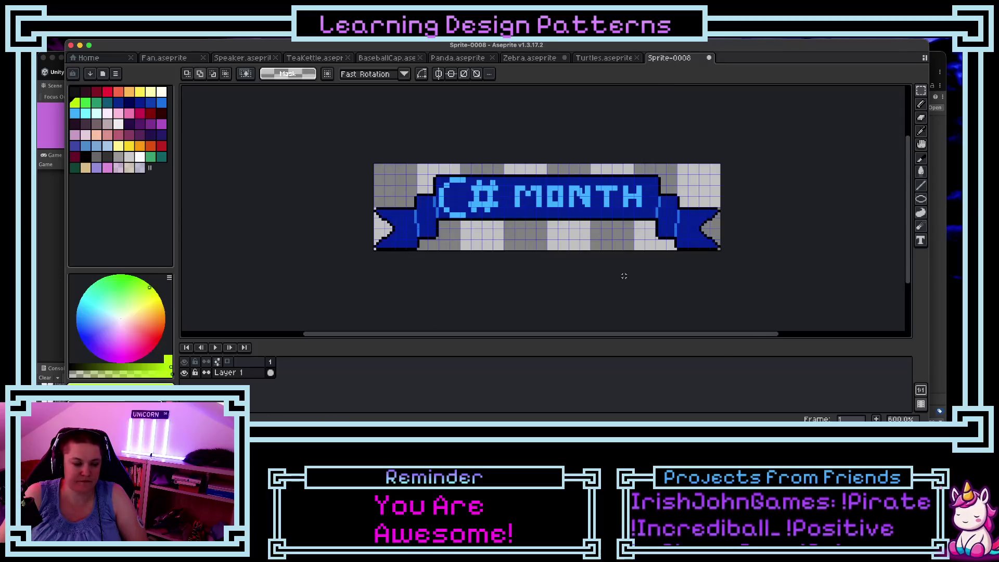
pyautogui.hotkey('ctrl', 'v')
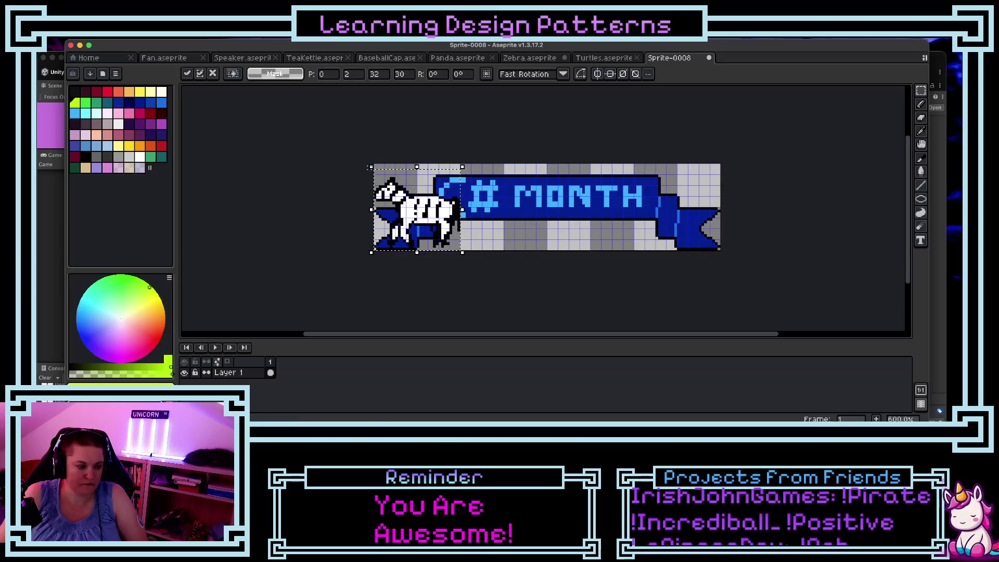
# Step: Re-paste the zebra, try positions along the banner, then cancel the placement
pyautogui.press('Return')
pyautogui.moveTo(373, 172); pyautogui.dragTo(405, 174)
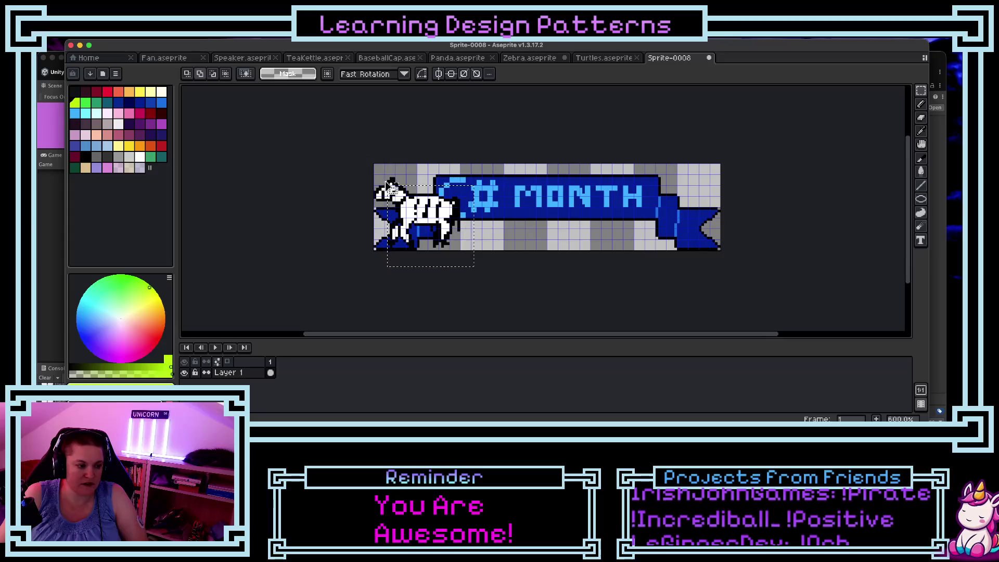
pyautogui.hotkey('ctrl', 'z')
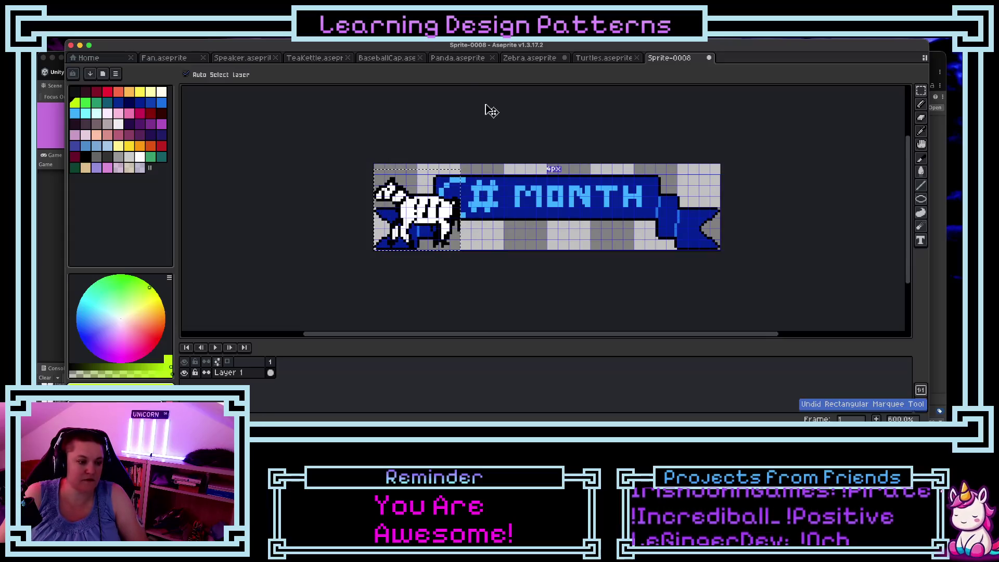
pyautogui.hotkey('ctrl', 'z')
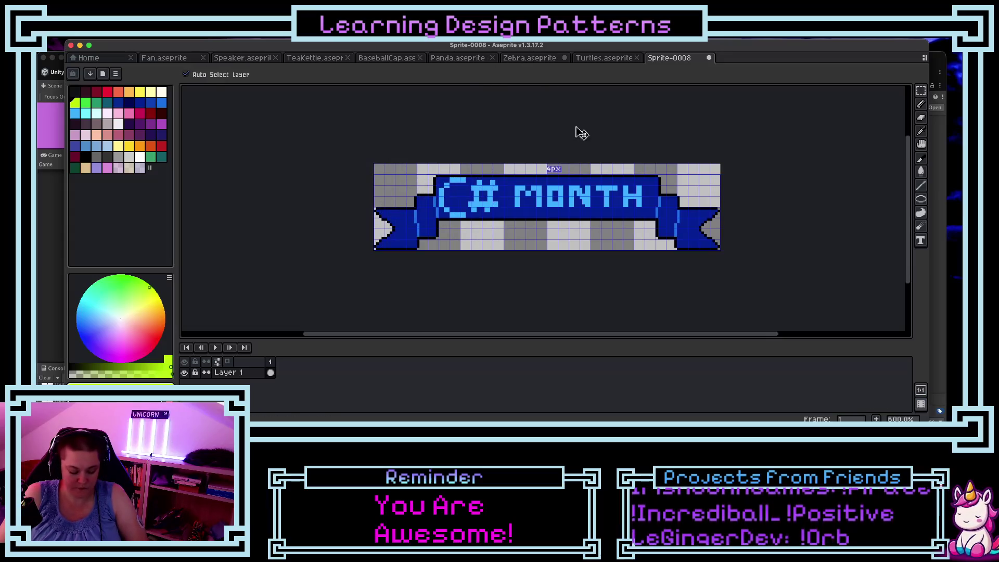
pyautogui.hotkey('ctrl', 'v')
pyautogui.moveTo(573, 233)
pyautogui.mouseDown()
pyautogui.moveTo(552, 242)
pyautogui.moveTo(690, 219)
pyautogui.moveTo(690, 241)
pyautogui.mouseUp()
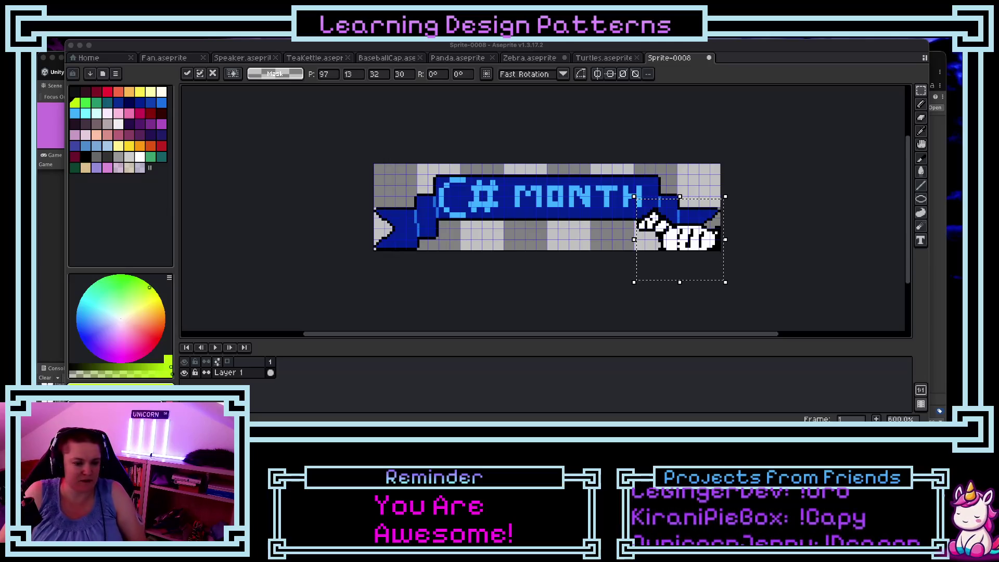
pyautogui.moveTo(688, 249)
pyautogui.mouseDown()
pyautogui.moveTo(674, 224)
pyautogui.moveTo(696, 227)
pyautogui.moveTo(685, 224)
pyautogui.mouseUp()
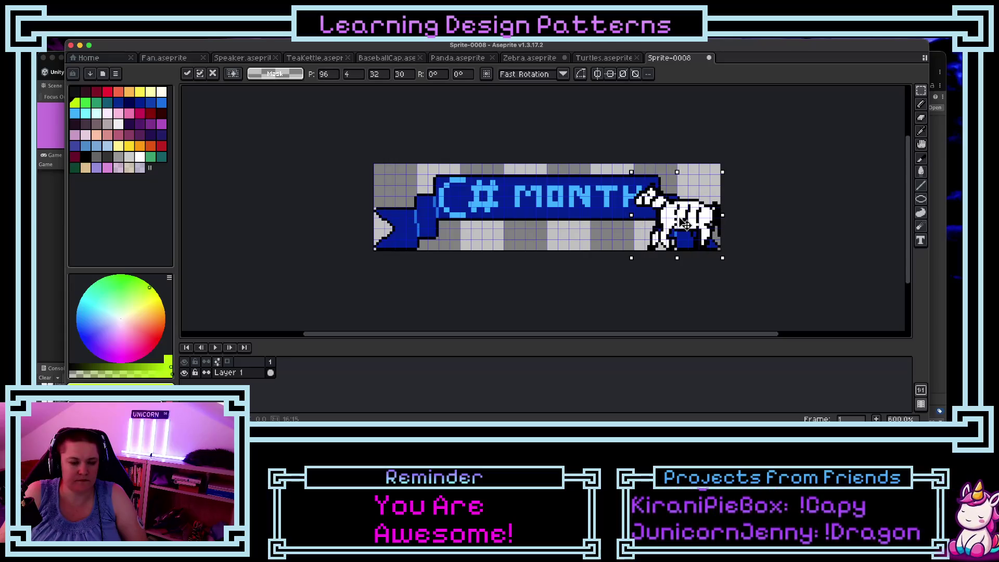
pyautogui.moveTo(685, 224)
pyautogui.mouseDown()
pyautogui.moveTo(644, 222)
pyautogui.moveTo(692, 224)
pyautogui.mouseUp()
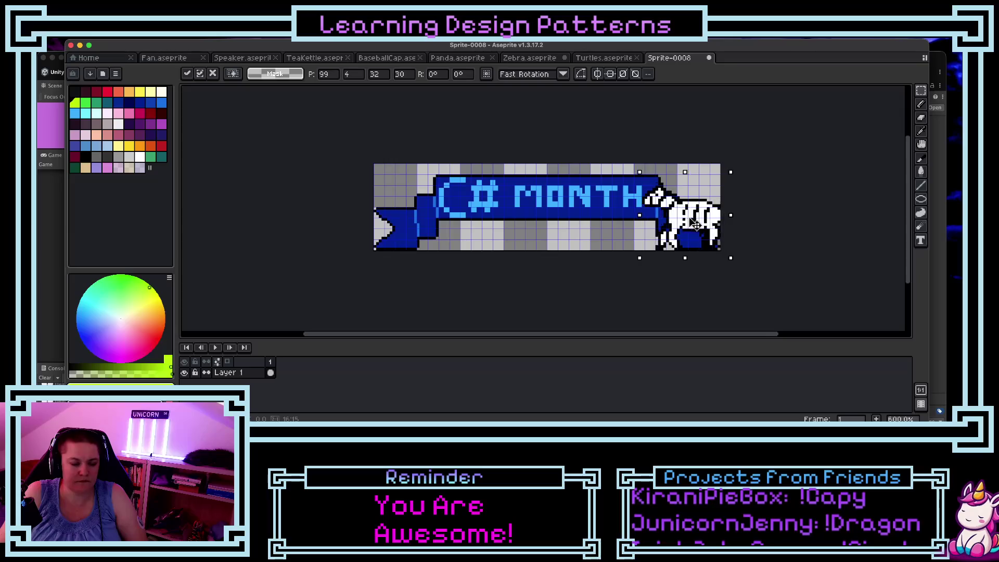
pyautogui.press('Escape')
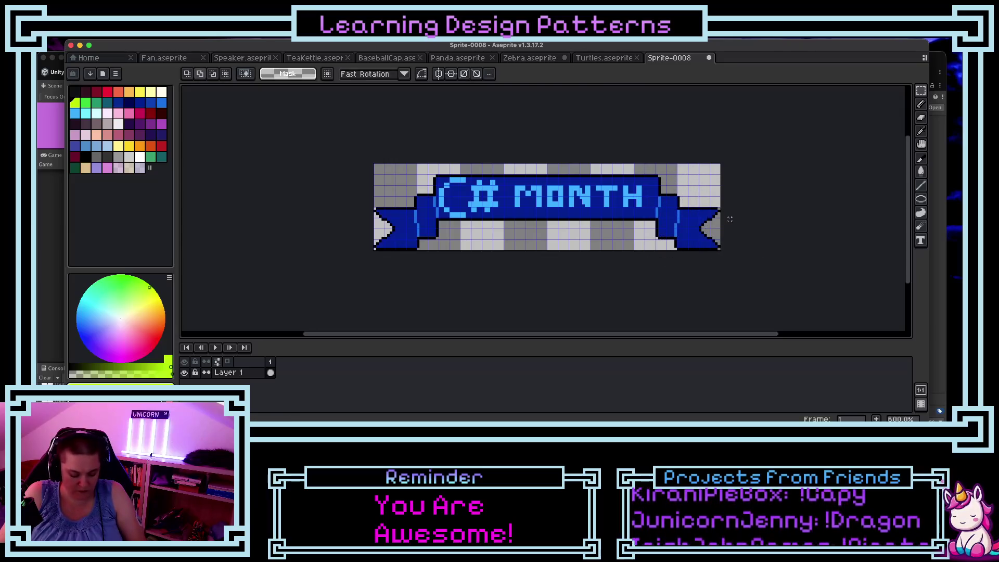
# Step: Widen the canvas to 148 px and paste the zebra again
pyautogui.press('super+alt+c')
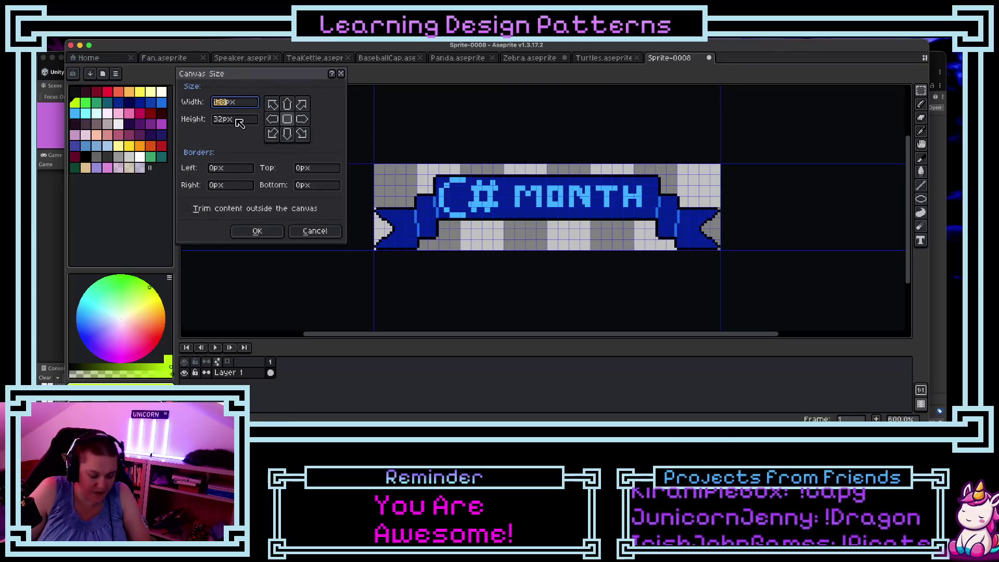
pyautogui.write('148')
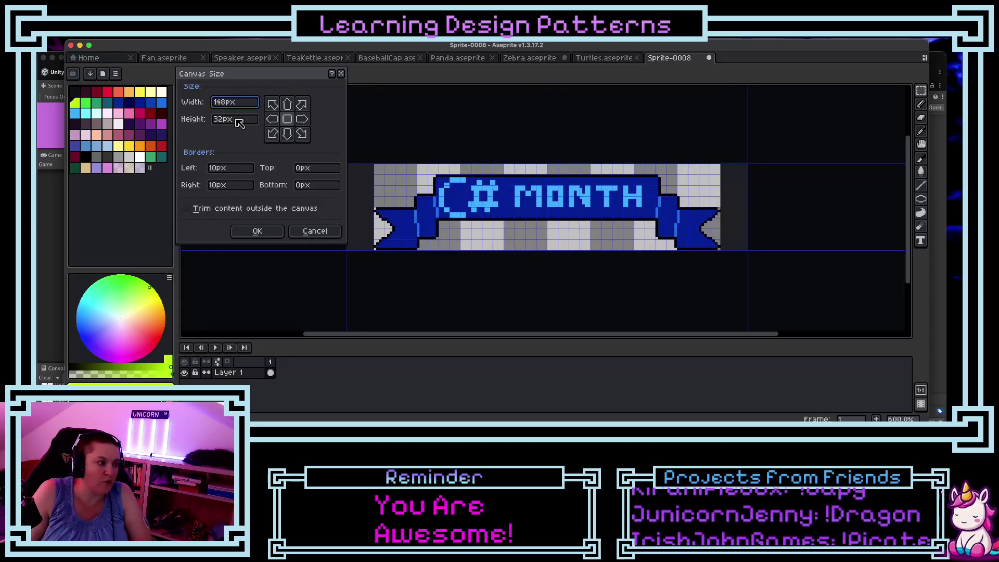
pyautogui.press('Return')
pyautogui.press('super+v')
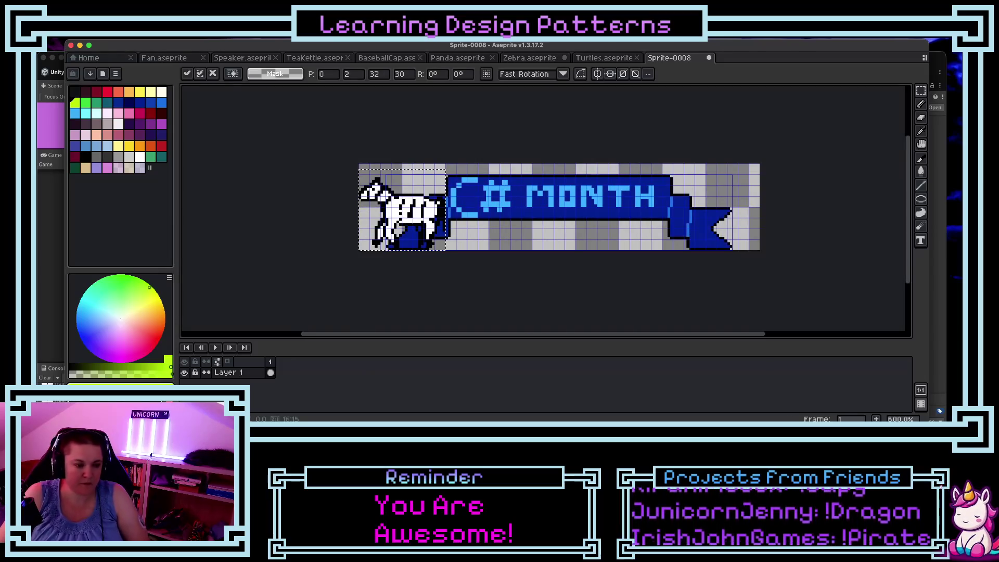
# Step: Move the zebra to the right end, paste a horizontally flipped second zebra, and commit it
pyautogui.moveTo(412, 218)
pyautogui.mouseDown()
pyautogui.moveTo(740, 219)
pyautogui.moveTo(732, 218)
pyautogui.mouseUp()
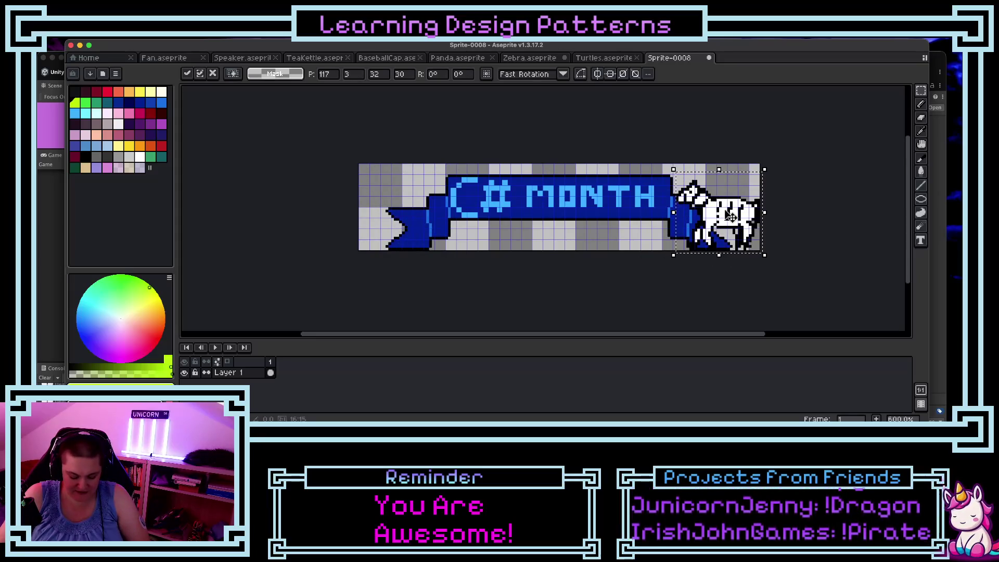
pyautogui.press('super+v')
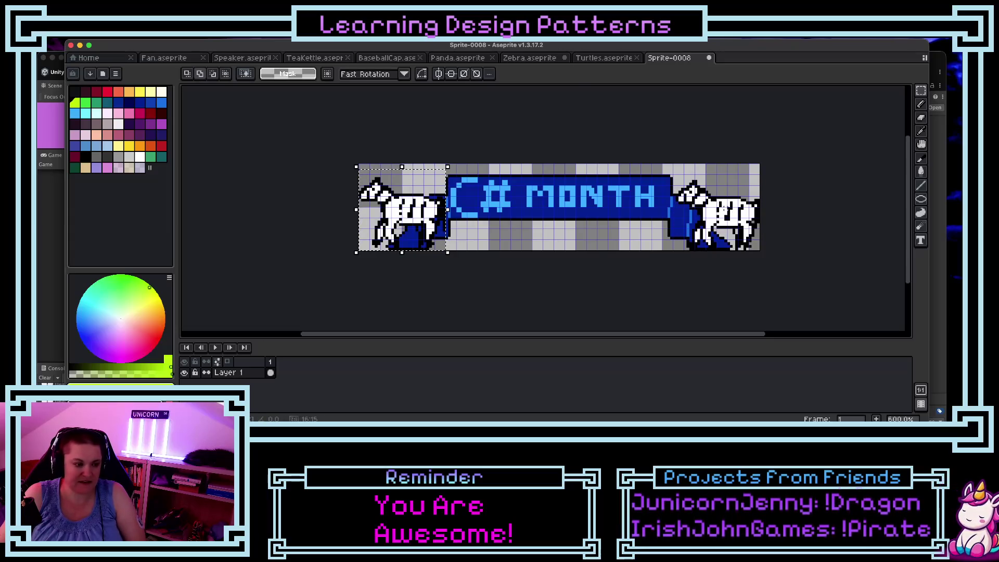
pyautogui.hotkey('shift', 'h')
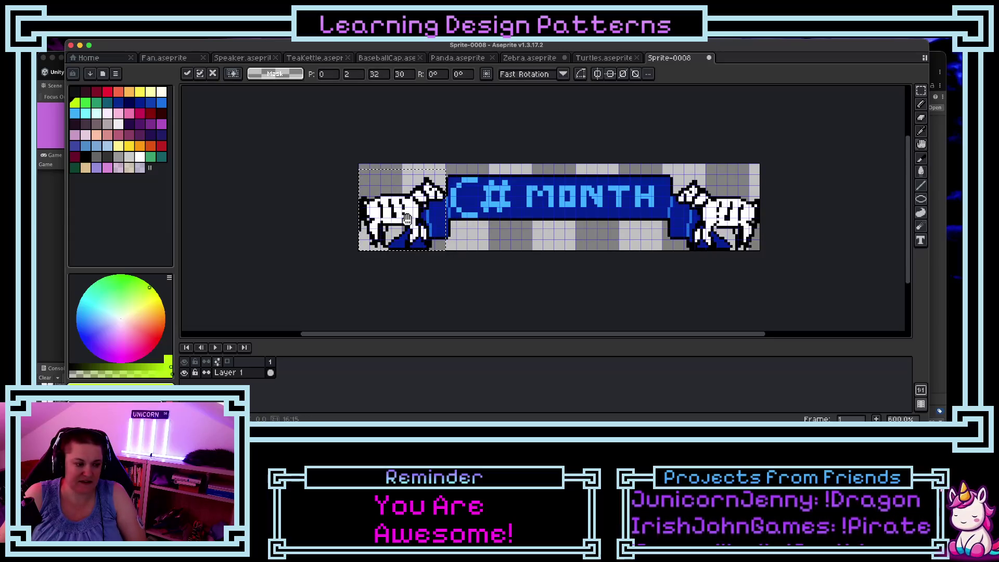
pyautogui.scroll(-1, 448, 229)
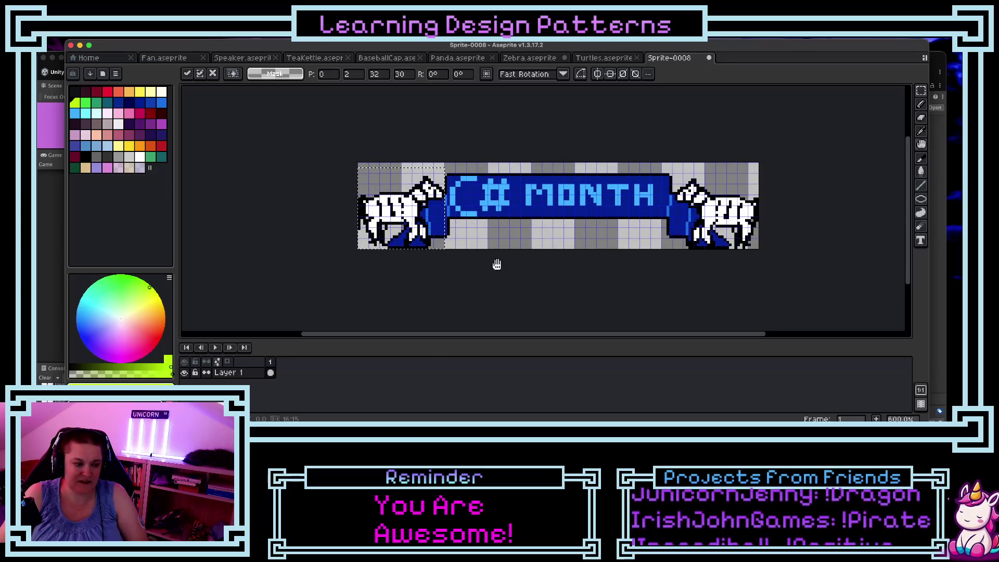
pyautogui.press('Return')
pyautogui.press('-')
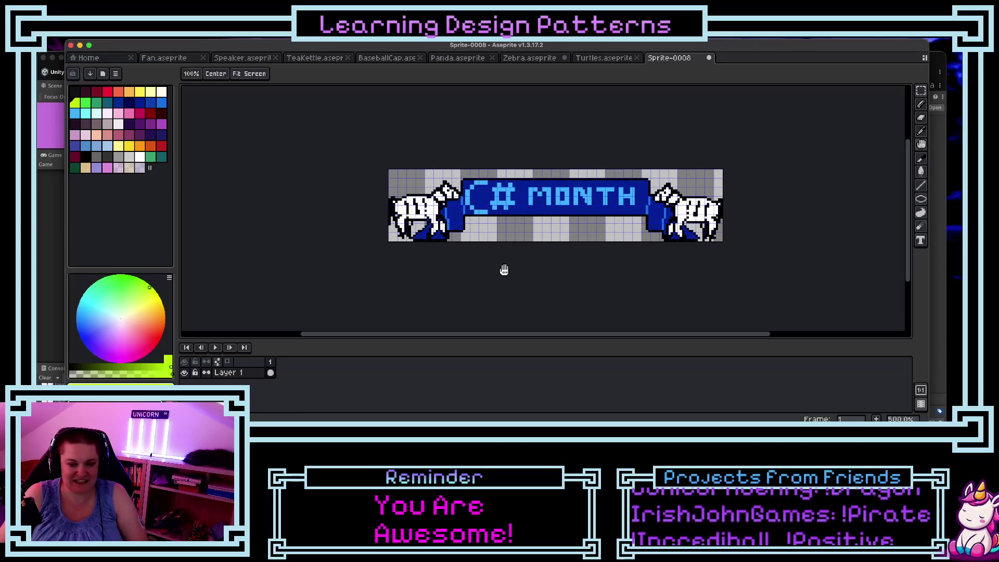
# Step: Zoom in and undo the left and right zebra pastes, deselecting in between
pyautogui.press('+')
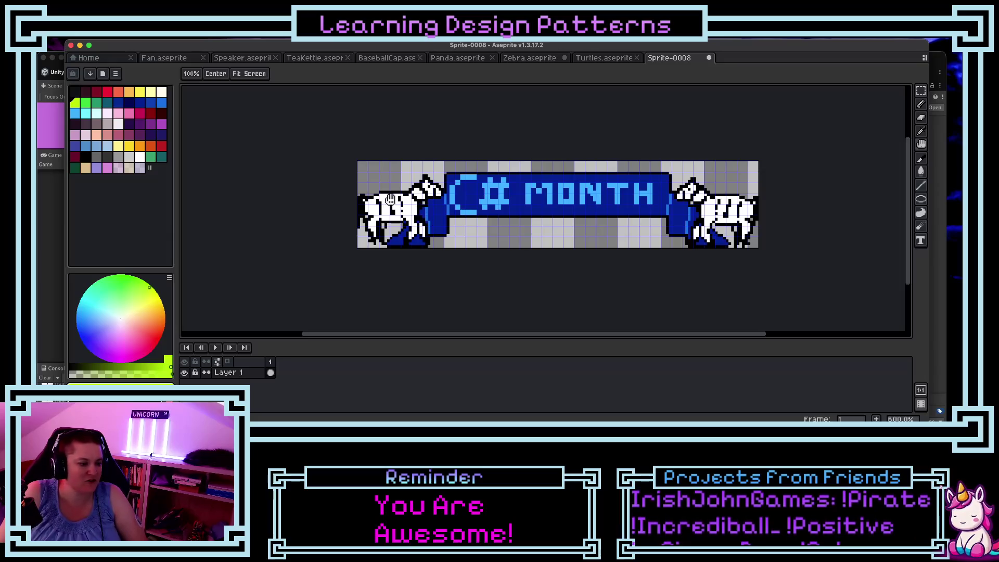
pyautogui.press('+')
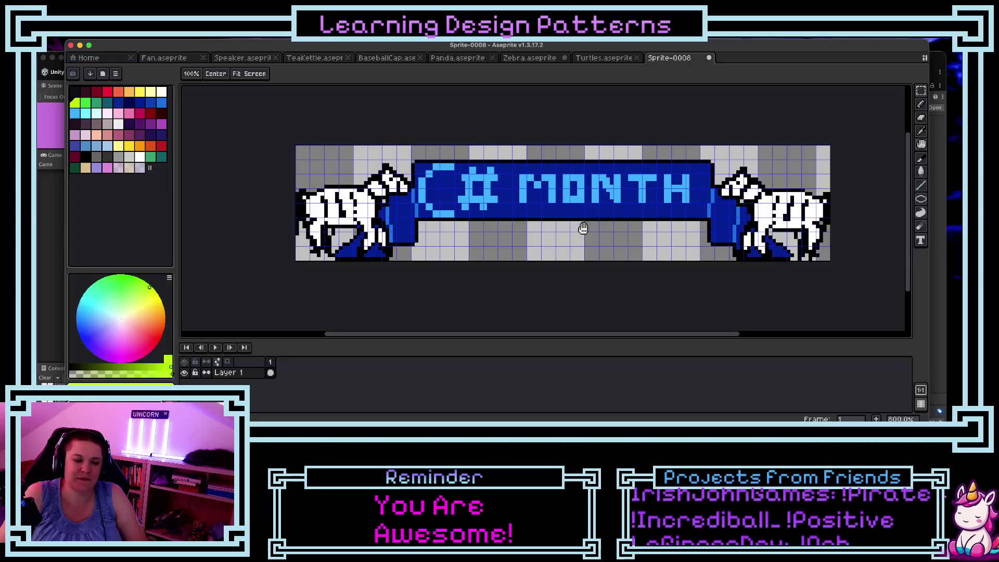
pyautogui.scroll(-2, 513, 228)
pyautogui.scroll(1, 514, 229)
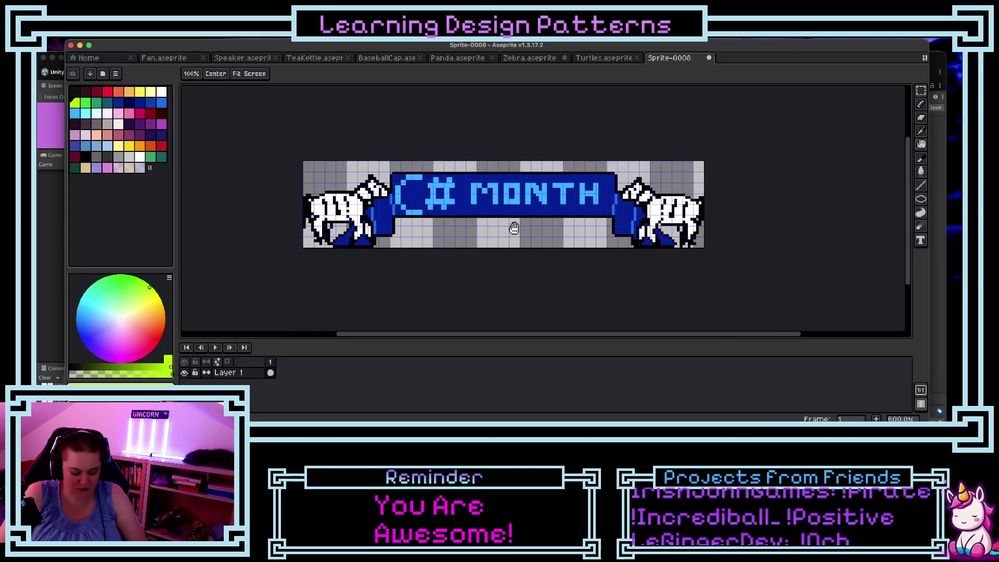
pyautogui.hotkey('ctrl', 'z')
pyautogui.hotkey('ctrl', 'z')
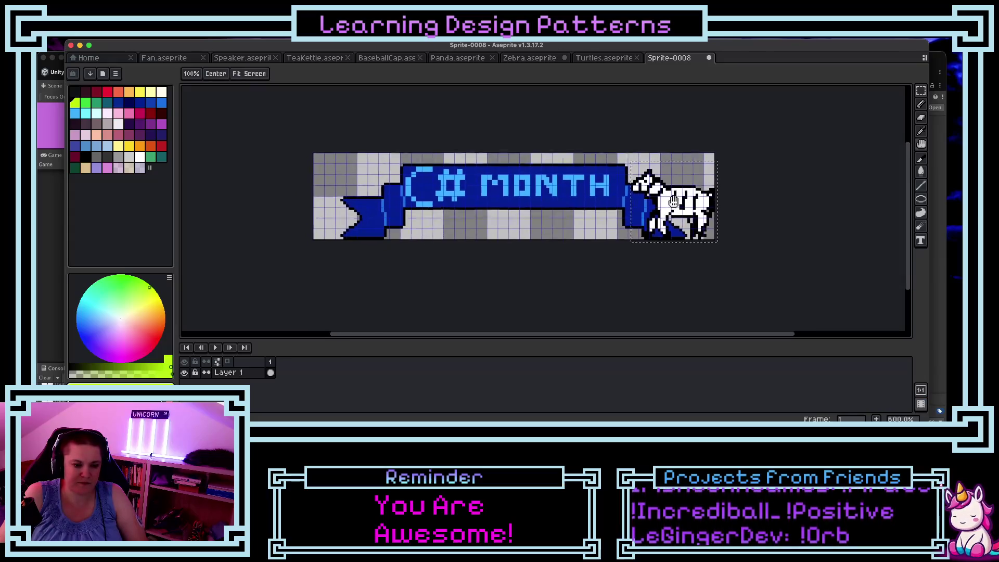
pyautogui.hscroll(2, 639, 219)
pyautogui.hscroll(1, 639, 218)
pyautogui.hotkey('ctrl', 'd')
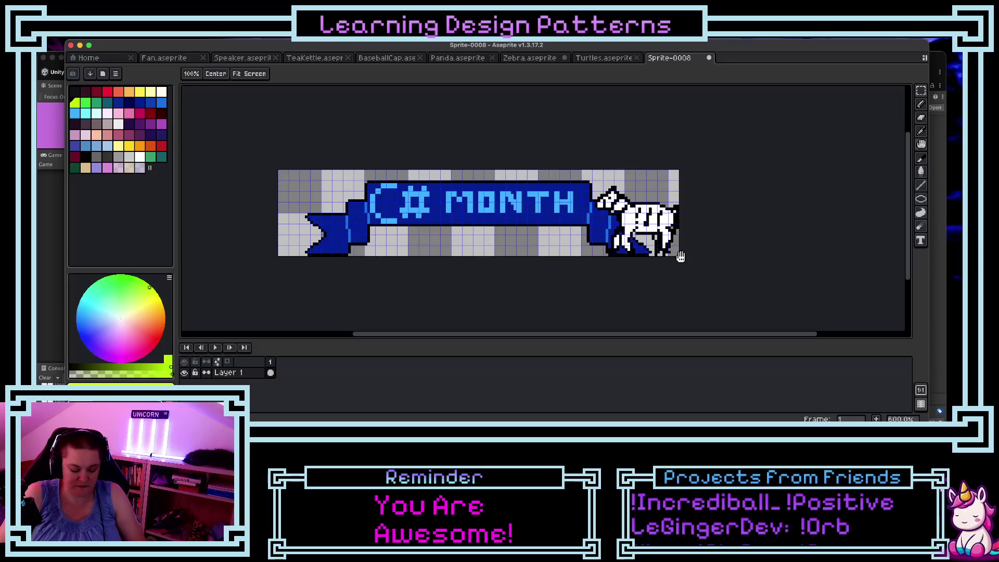
pyautogui.hotkey('ctrl', 'z')
pyautogui.hotkey('ctrl', 'z')
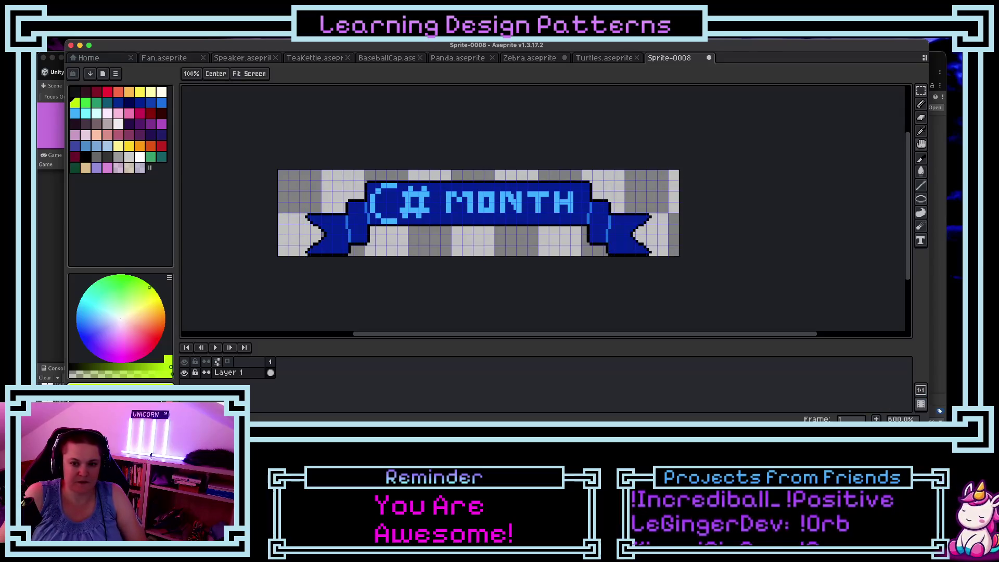
pyautogui.click(922, 91)
# Step: Move the whole ribbon up 4 px, then test-paste a zebra and discard it
pyautogui.hotkey('ctrl', 'a')
pyautogui.press('Up')
pyautogui.press('Up')
pyautogui.press('Up')
pyautogui.press('Up')
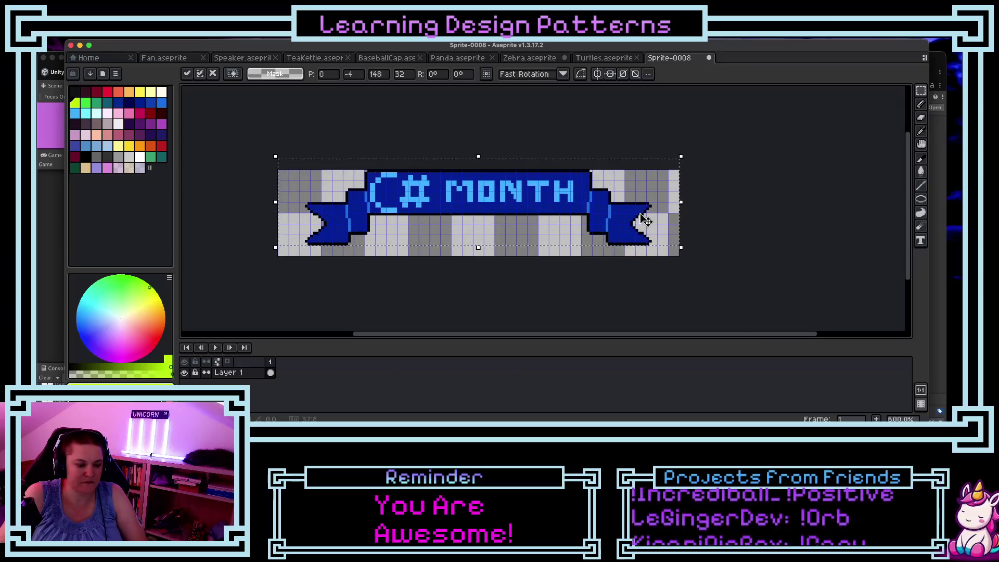
pyautogui.press('Return')
pyautogui.hotkey('ctrl', 'v')
pyautogui.moveTo(325, 245)
pyautogui.mouseDown()
pyautogui.moveTo(474, 244)
pyautogui.moveTo(474, 228)
pyautogui.moveTo(638, 231)
pyautogui.mouseUp()
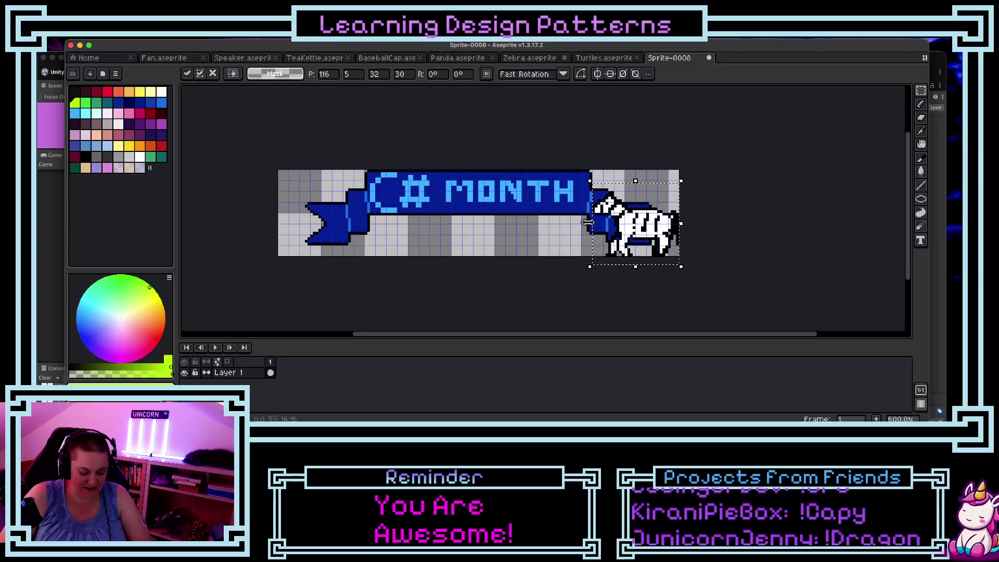
pyautogui.press('Escape')
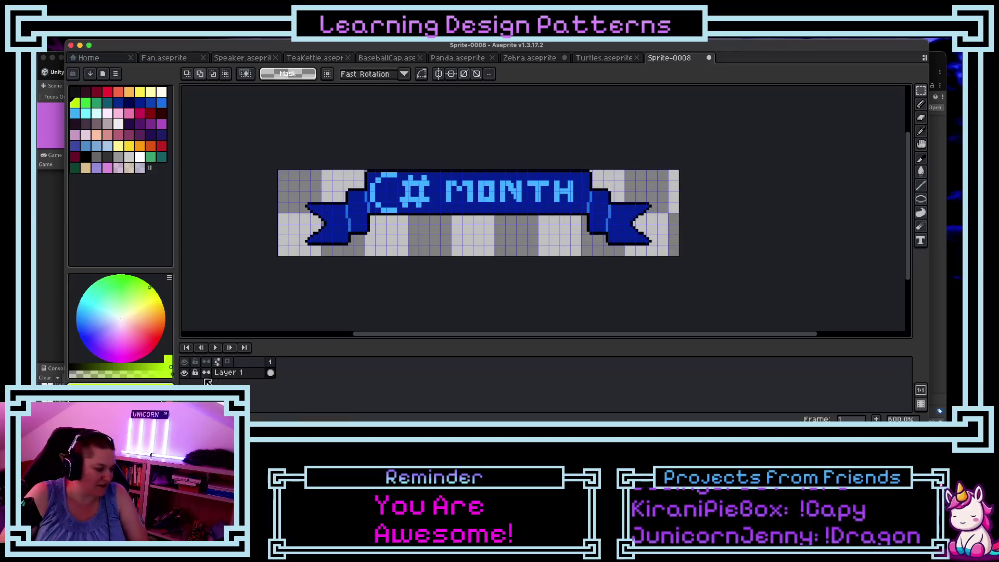
# Step: Add Layer 2 with the zebra placed on the ribbon's right tail, then begin saving
pyautogui.hotkey('shift', 'n')
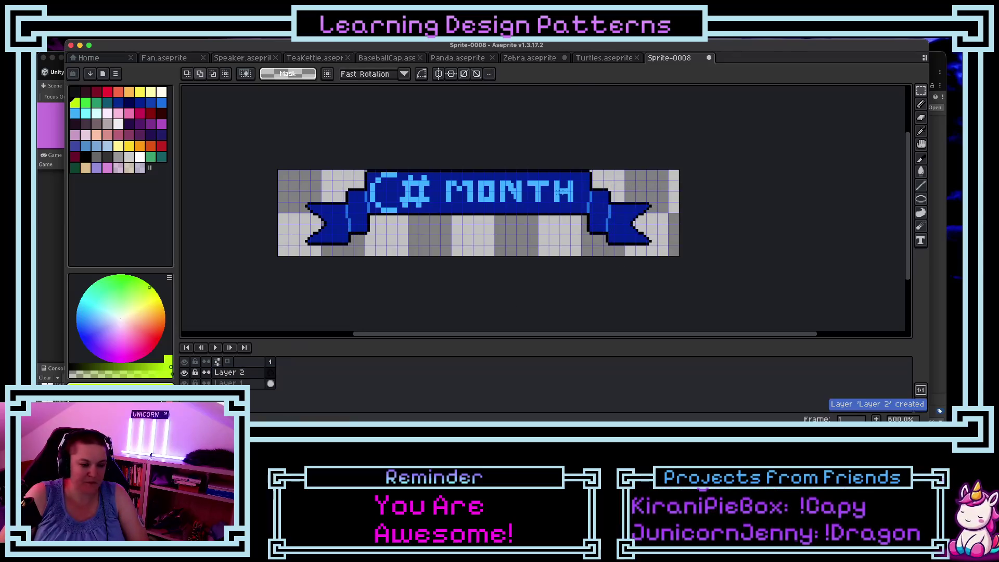
pyautogui.press('v')
pyautogui.hotkey('ctrl', 'v')
pyautogui.moveTo(330, 229); pyautogui.dragTo(657, 227)
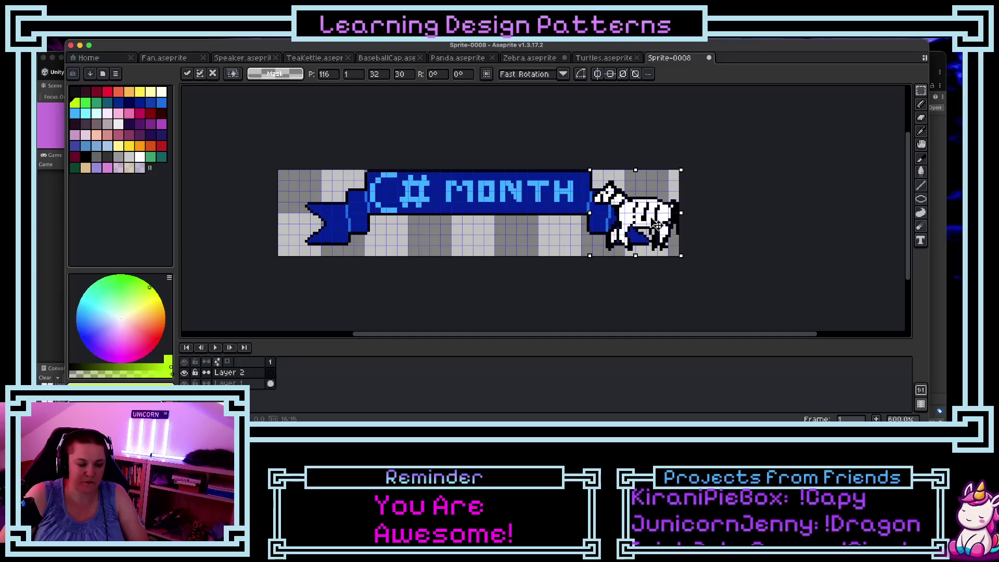
pyautogui.click(704, 274)
pyautogui.hotkey('ctrl', 's')
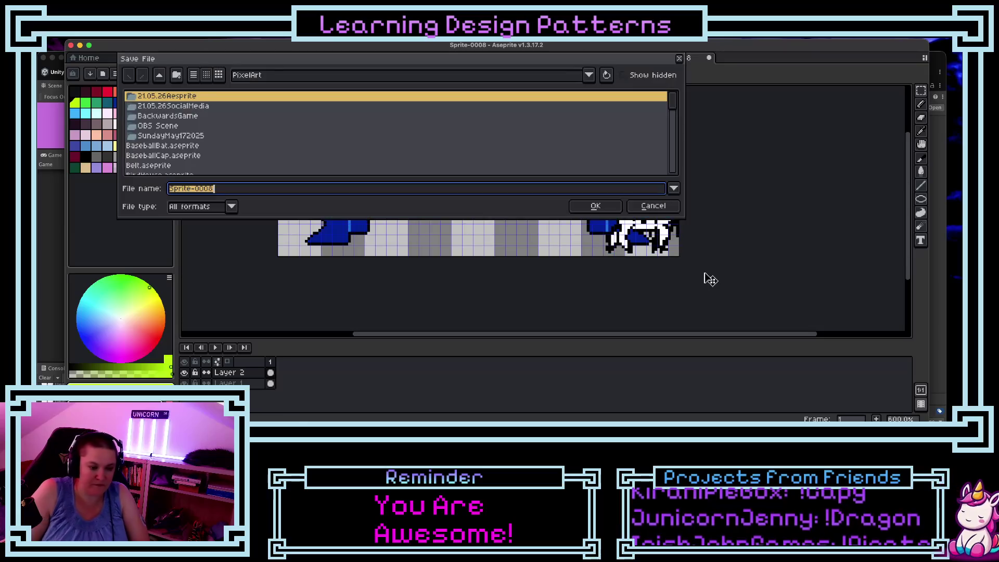
# Step: Save the zebra banner under the file name C#Month
pyautogui.write('C#')
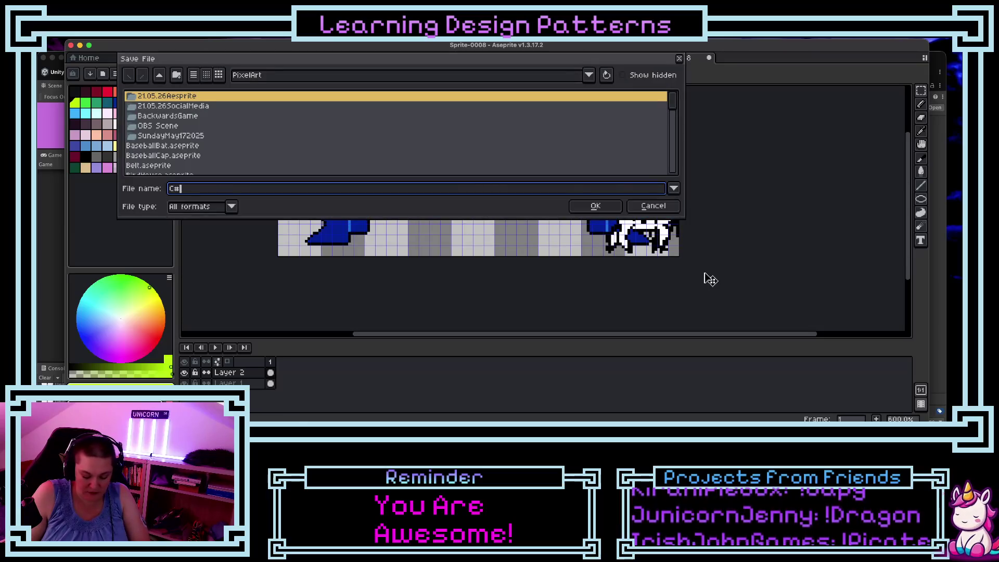
pyautogui.write('Month')
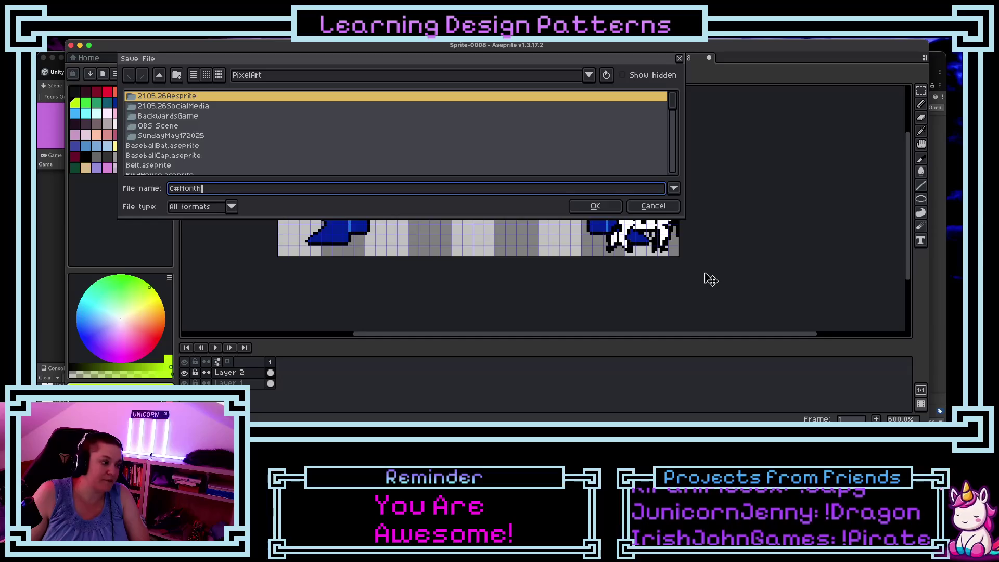
pyautogui.press('Return')
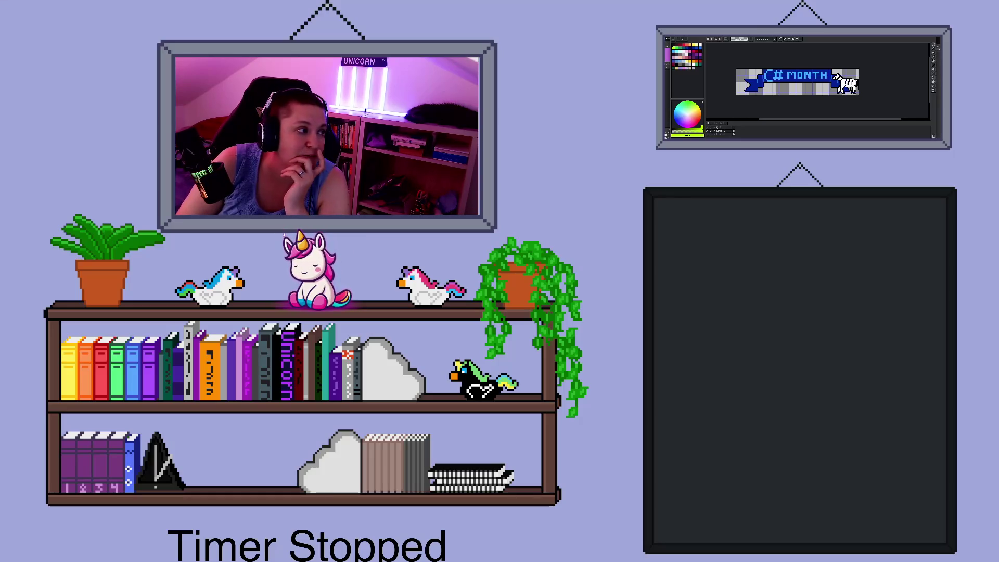
# Step: Browse the captured Aseprite window's menu options, backing out of a submenu
pyautogui.rightClick(699, 73)
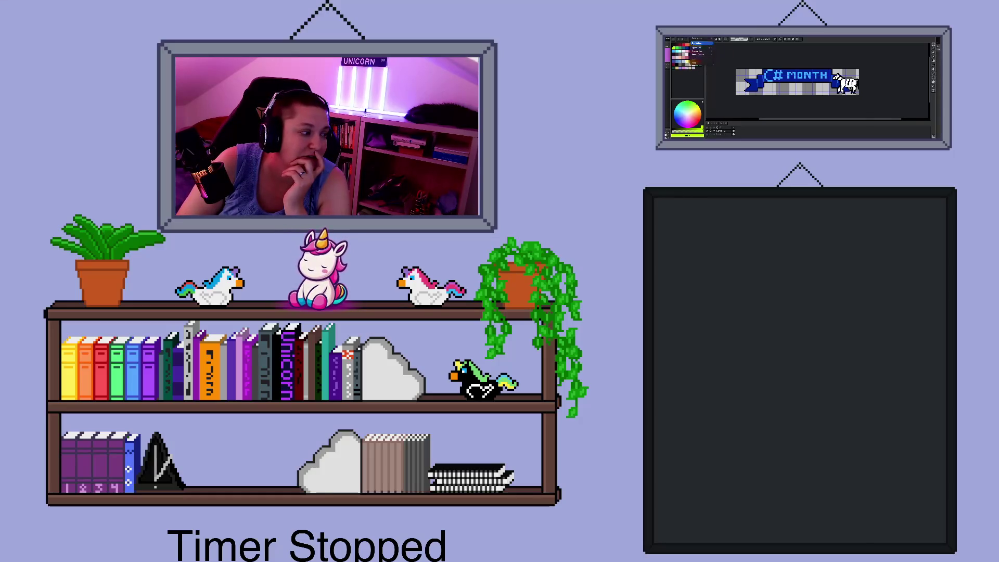
pyautogui.click(703, 53)
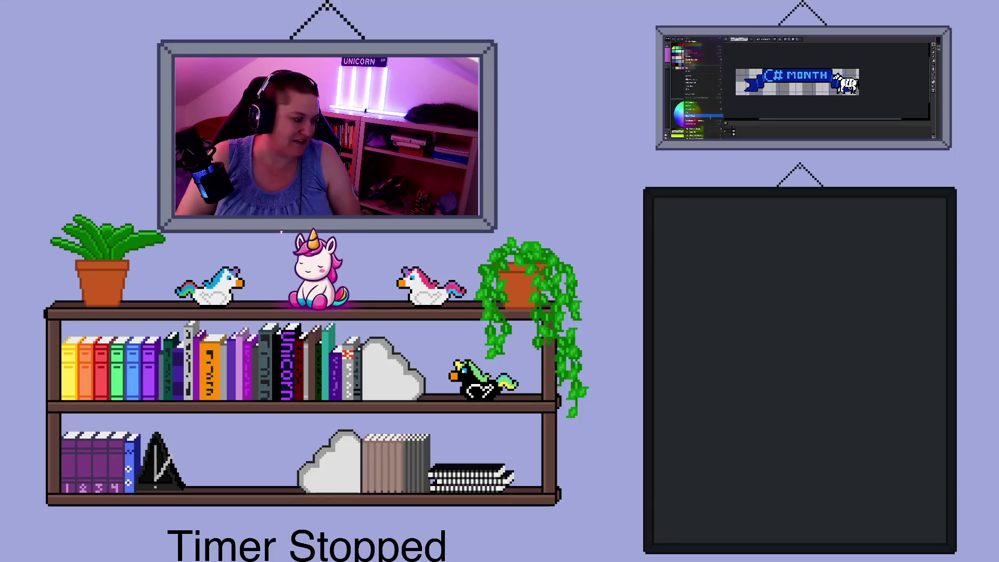
pyautogui.moveTo(713, 109)
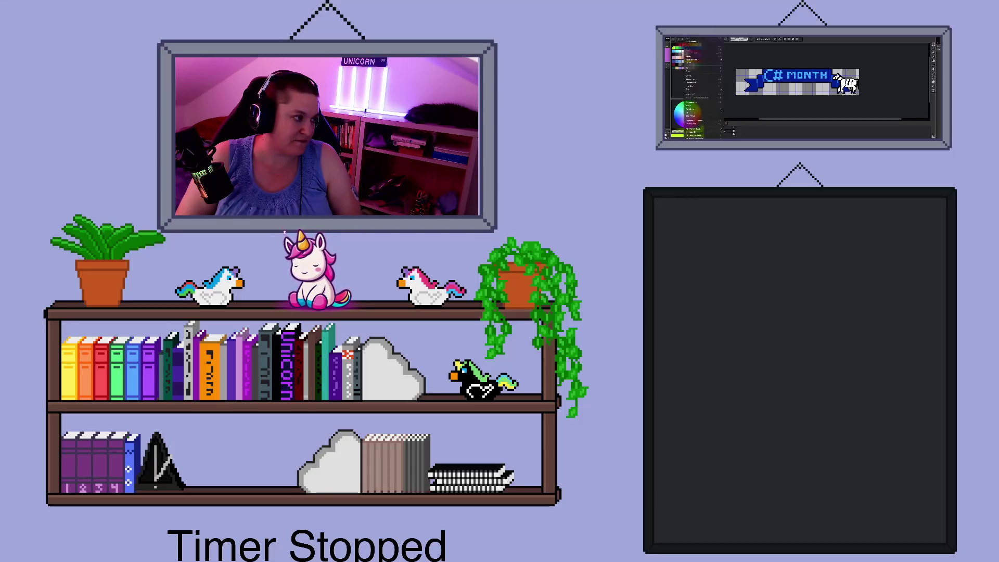
pyautogui.click(739, 110)
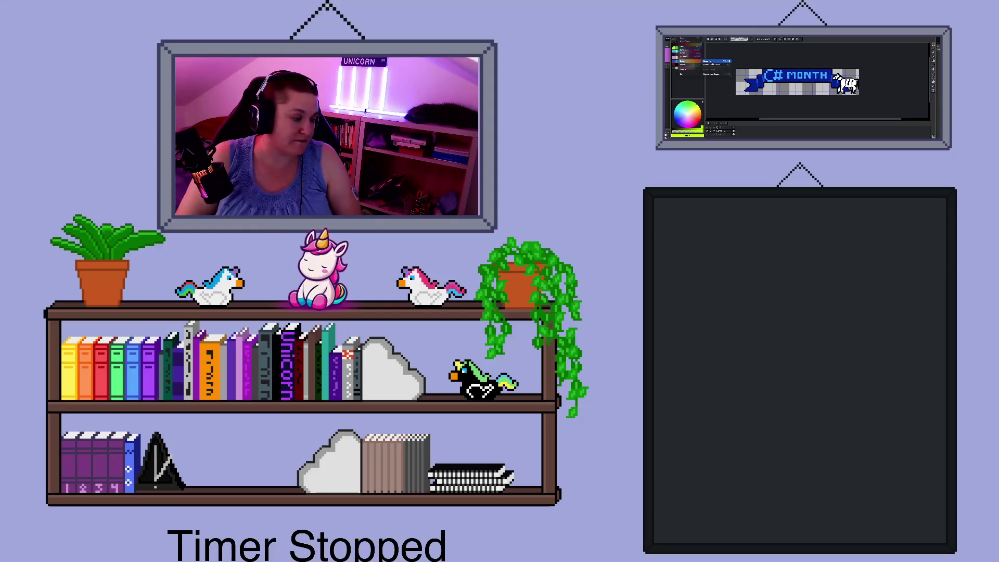
# Step: Open the export settings and pick an option from the export dropdown
pyautogui.click(713, 63)
pyautogui.click(873, 64)
pyautogui.click(871, 86)
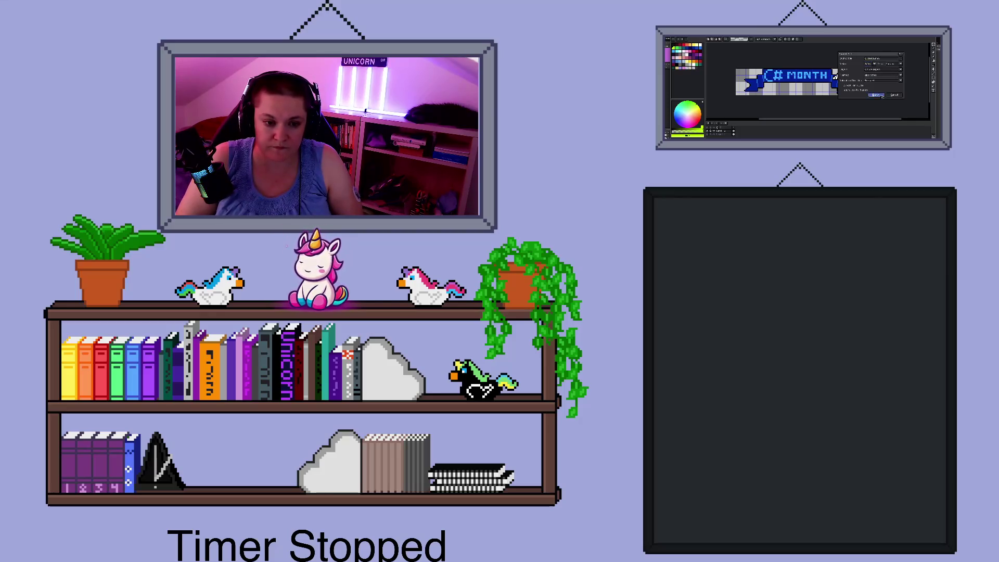
# Step: Confirm the C#Month banner export settings
pyautogui.click(881, 96)
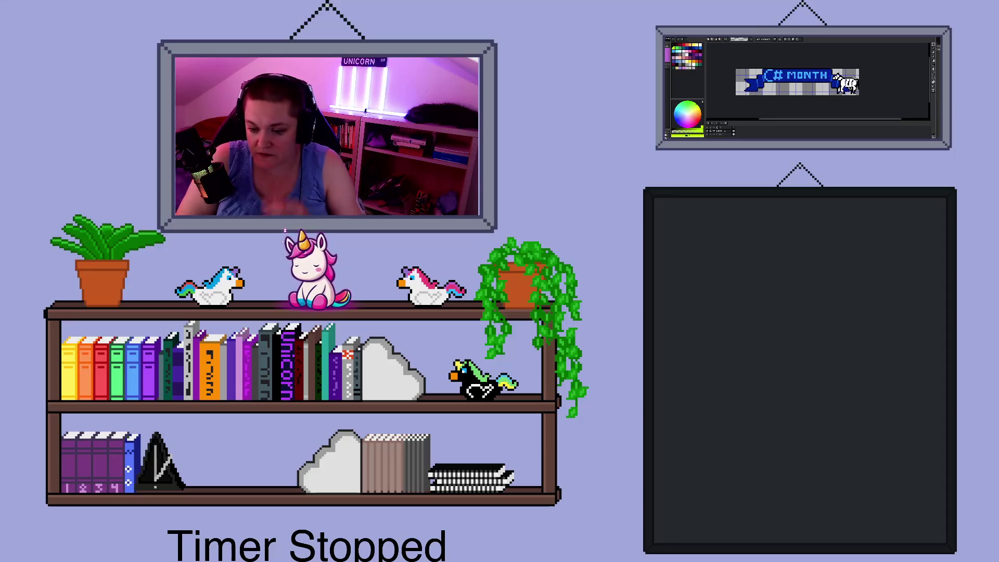